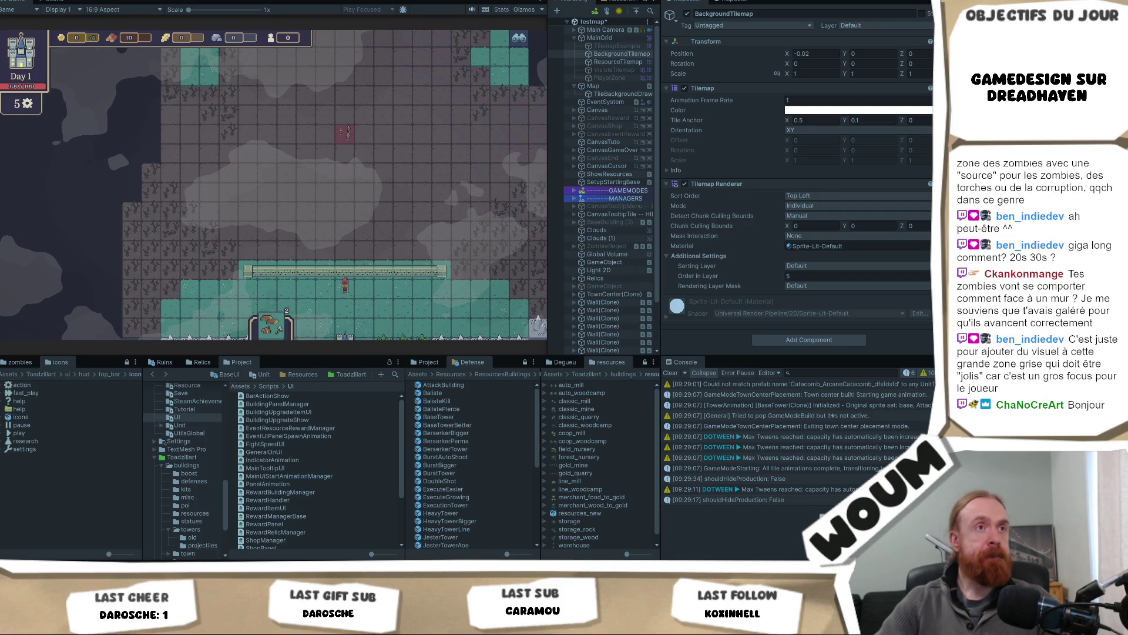
Pan and zoom across the DreadHaven map, then turn on debug helper mode with Z.
key(d)
key(w)
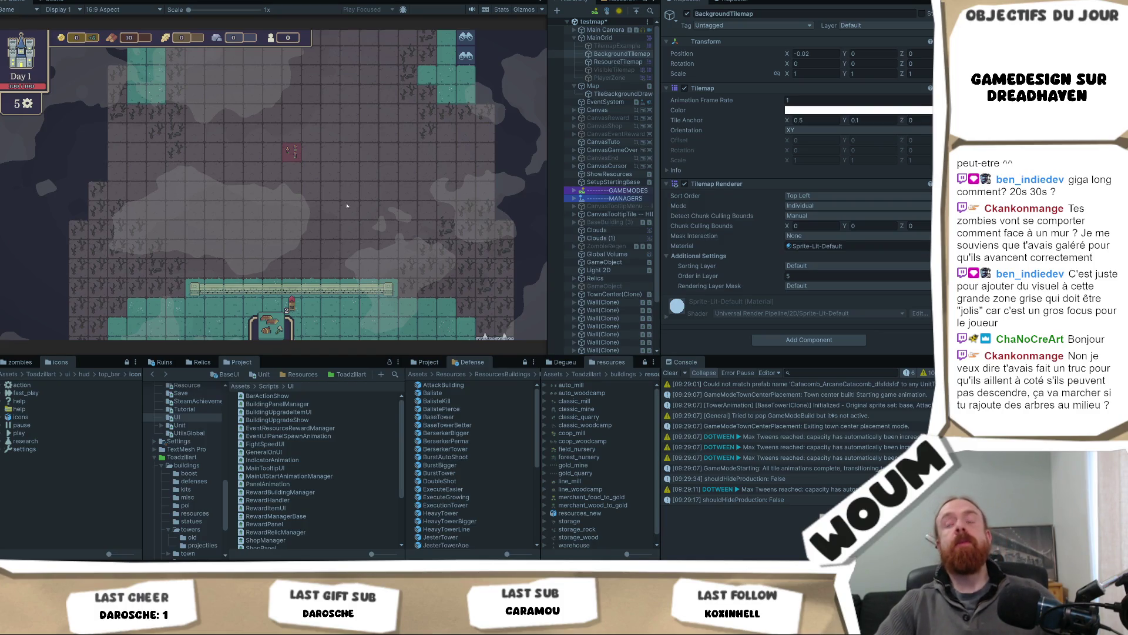
scroll(342, 242, up, 1)
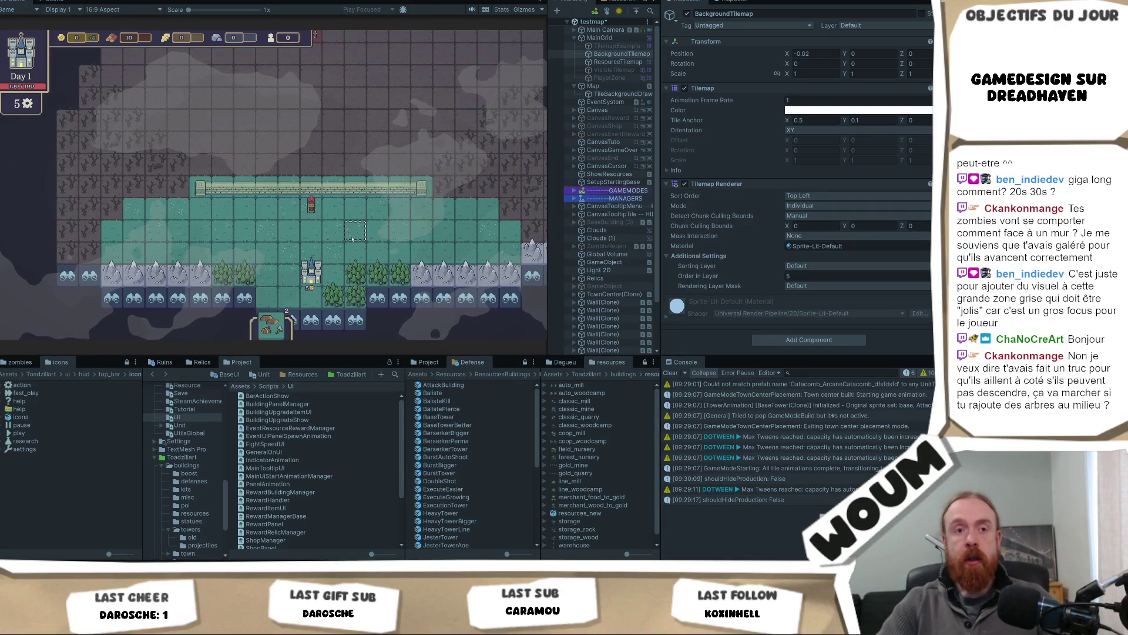
key(z)
Preview Base Tower and house placement, then reload the scene with Slash.
key(q)
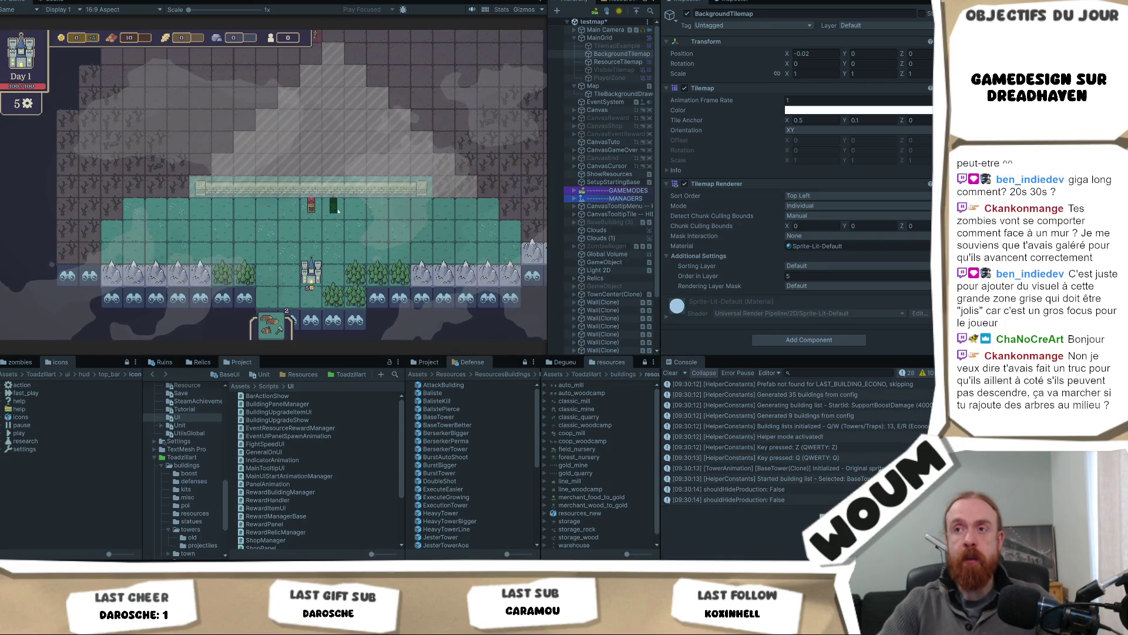
key(r)
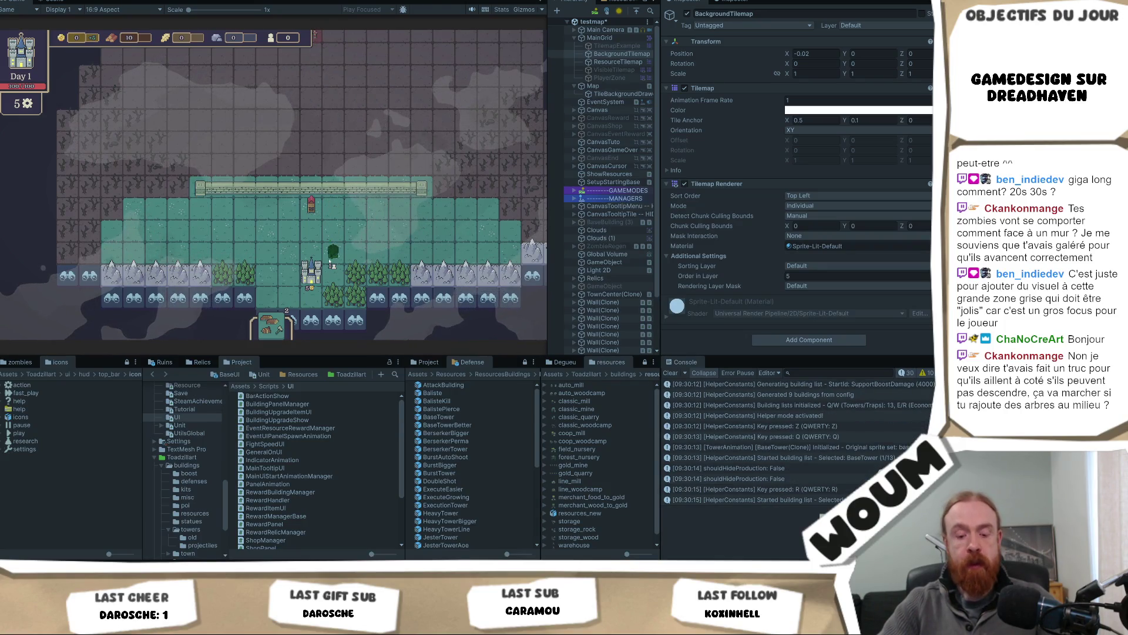
key(slash)
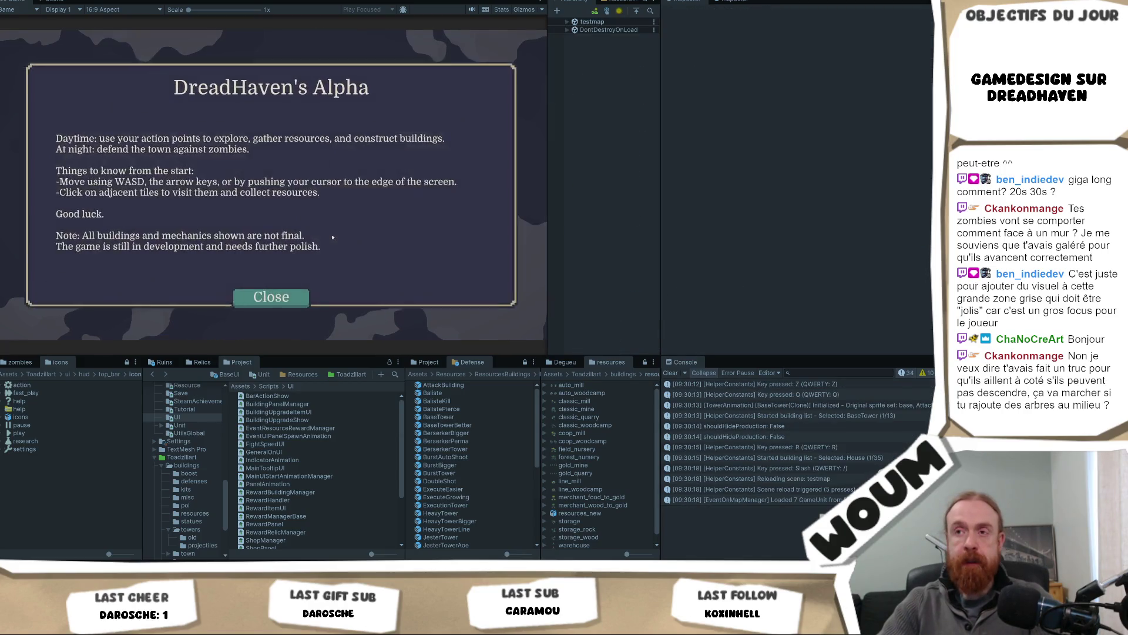
Dismiss the intro and skip two nights, taking the Timber Camp and Automatic Wind Mill and House rewards.
click(272, 295)
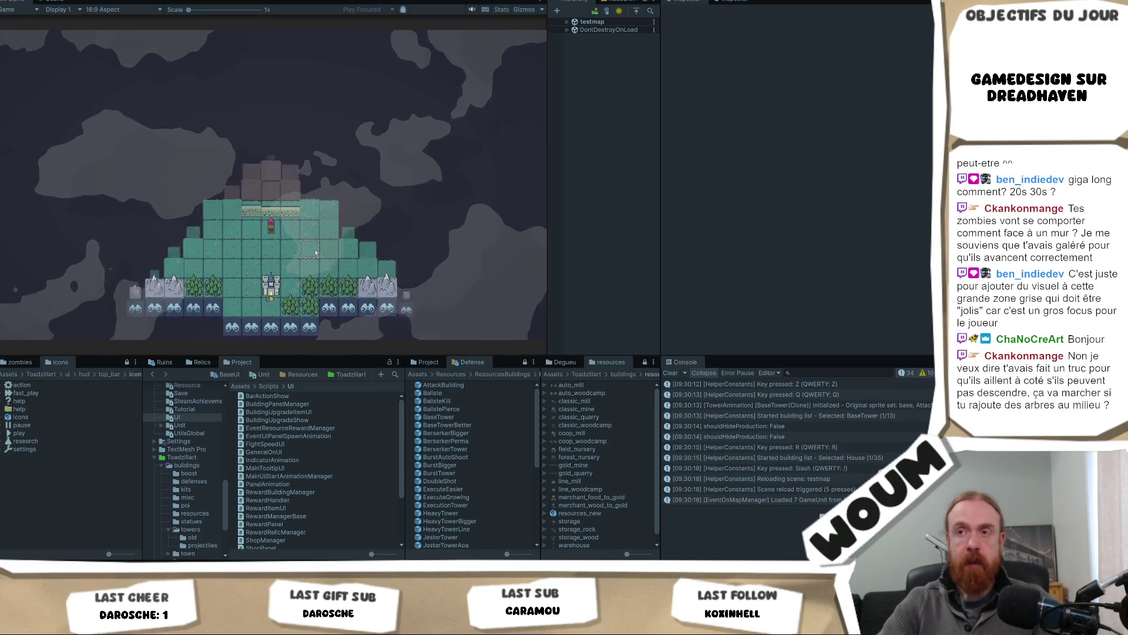
key(F1)
click(302, 260)
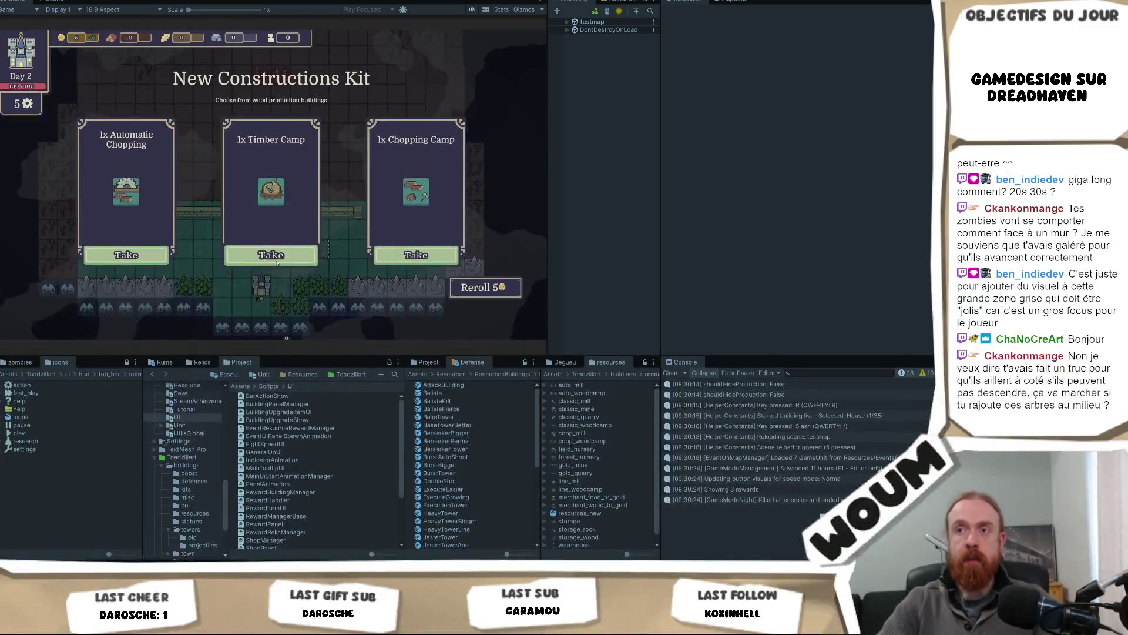
key(F1)
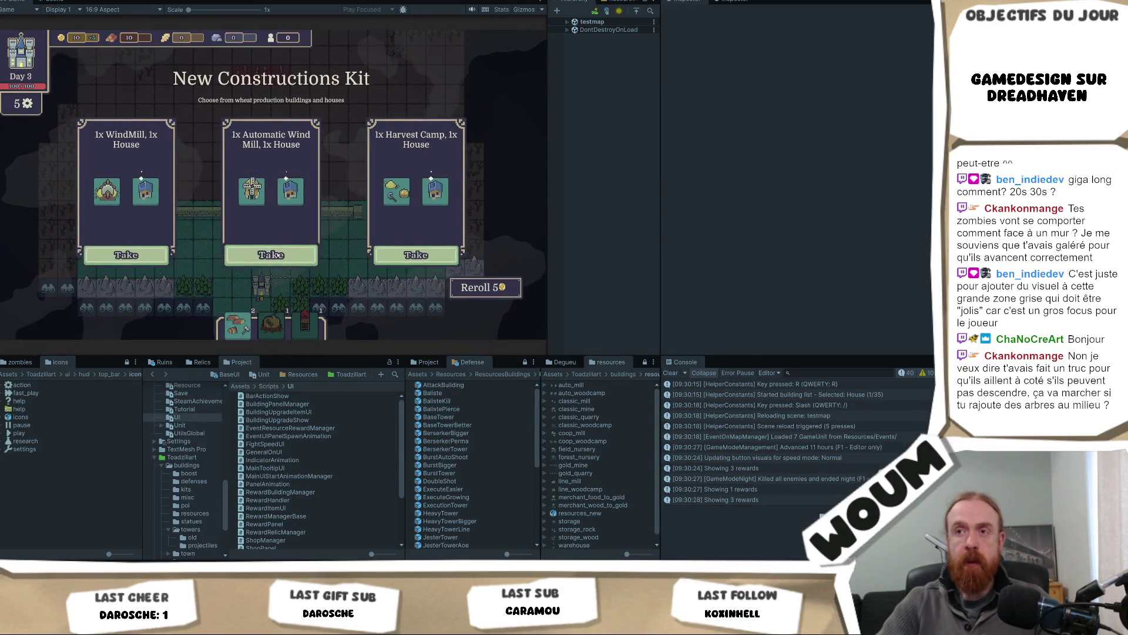
click(270, 257)
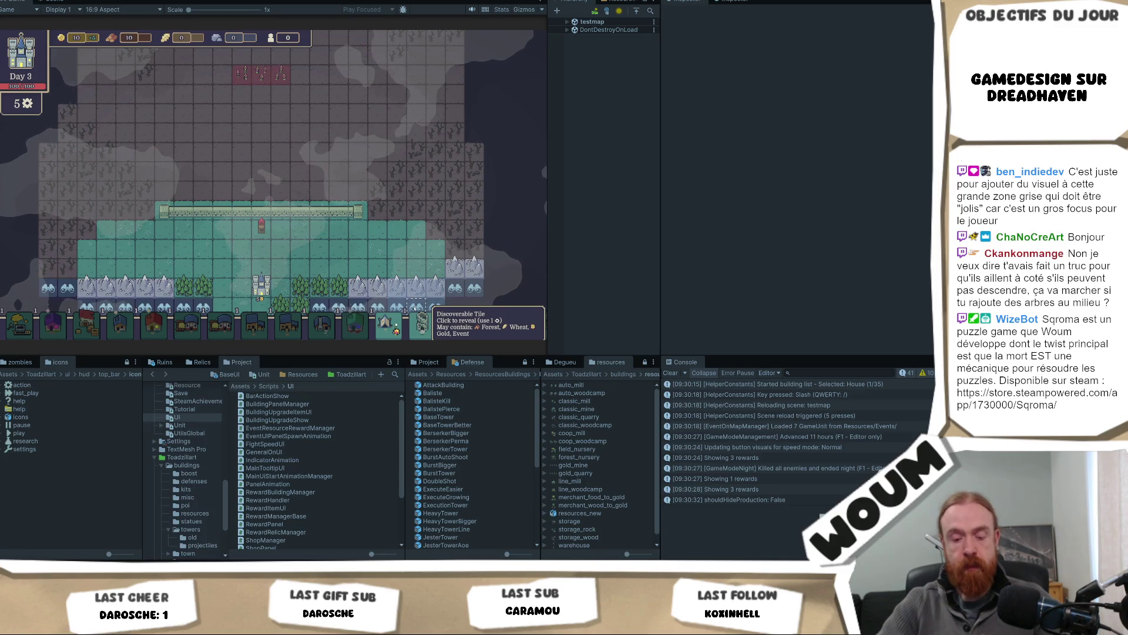
Reload the scene and dismiss the intro dialog to restart at Day 1.
key(slash)
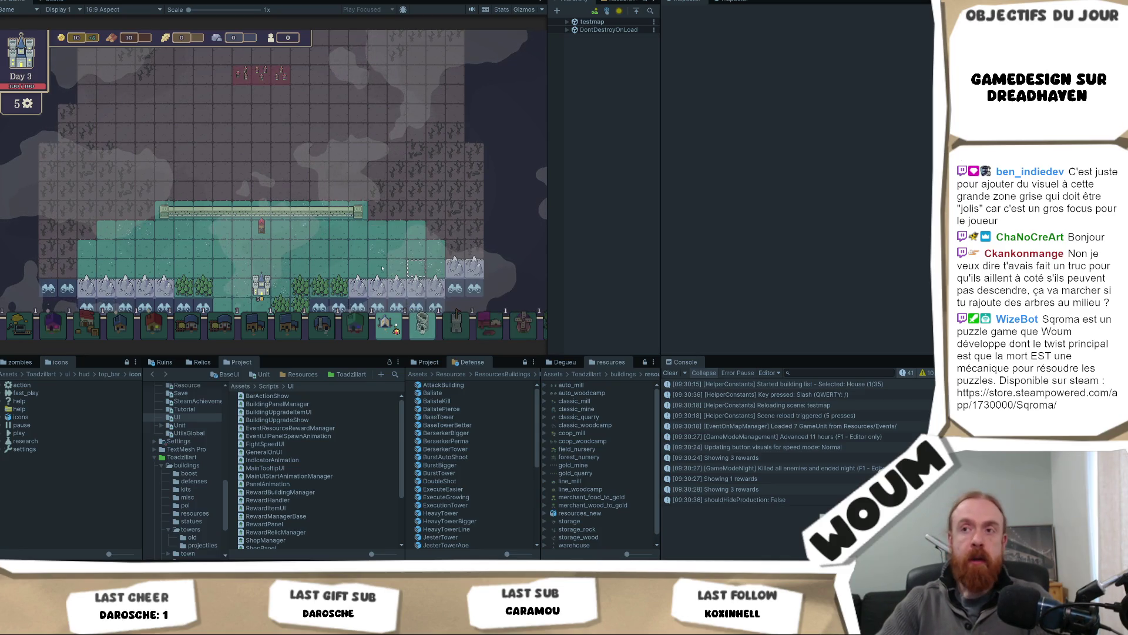
key(slash)
click(282, 292)
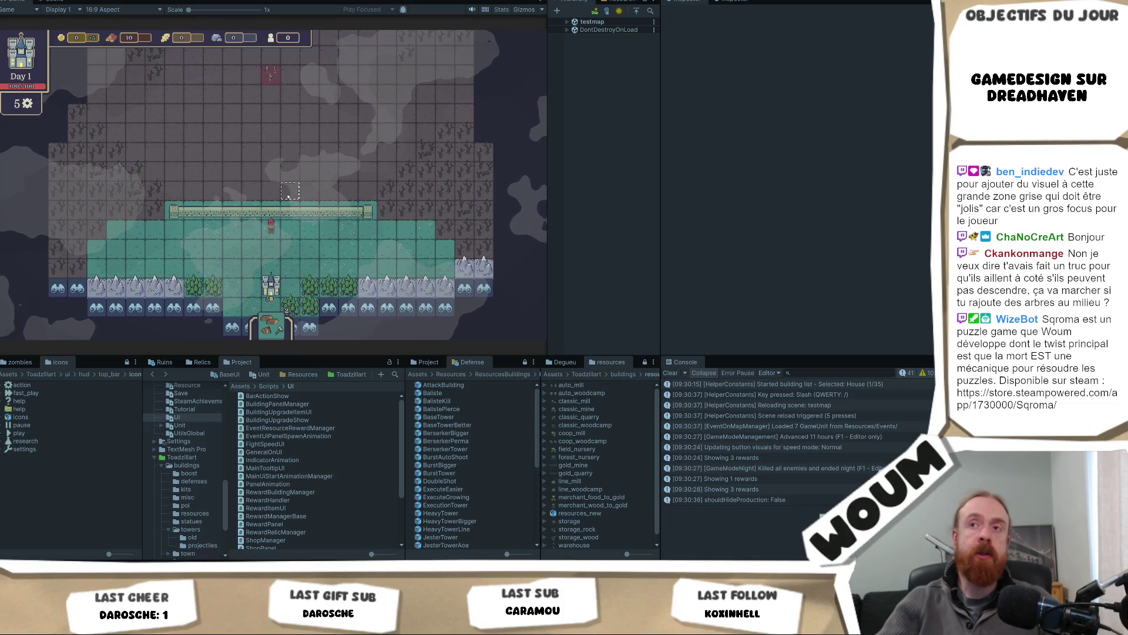
Skip to Day 3 taking each construction kit, including Automatic Wind Mill and House, then add resources with F2.
key(w)
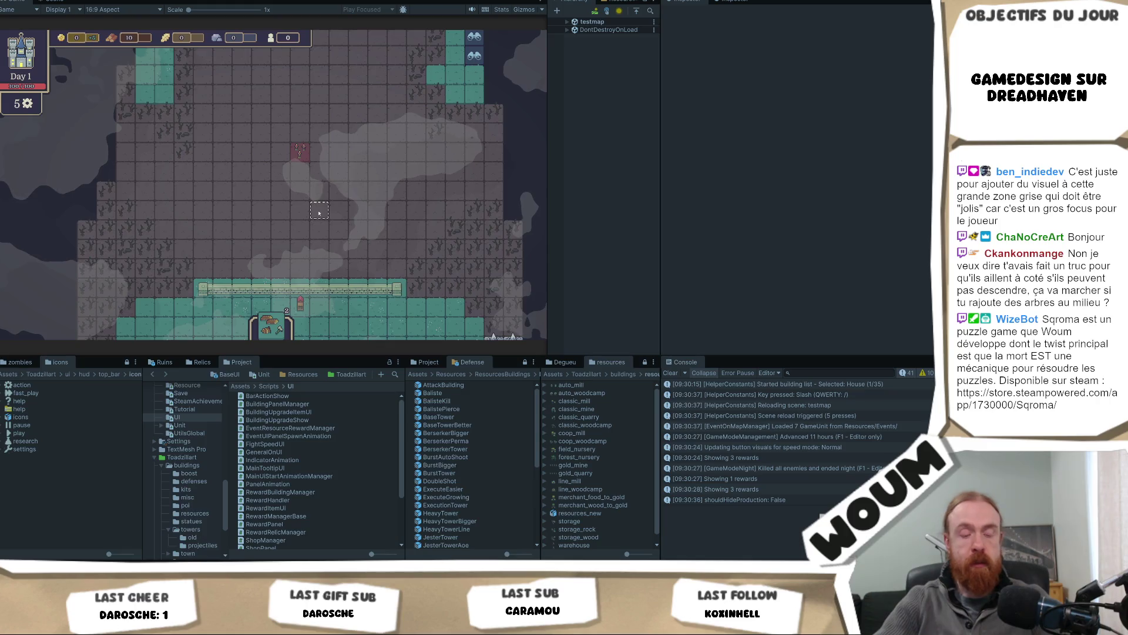
key(F1)
click(297, 251)
key(F1)
key(F1)
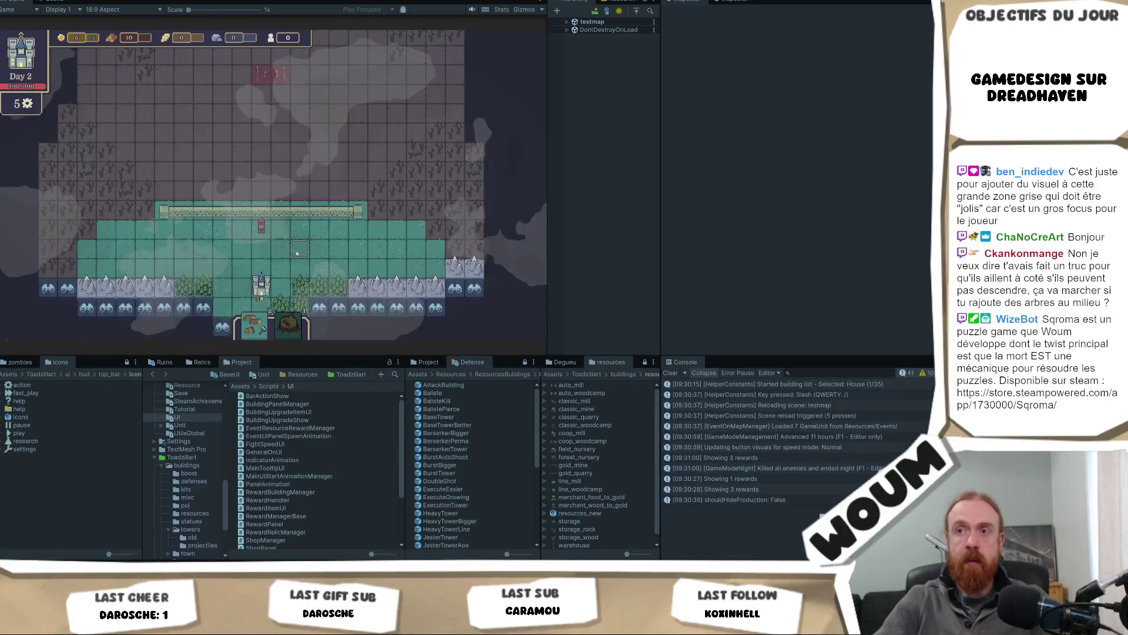
click(285, 260)
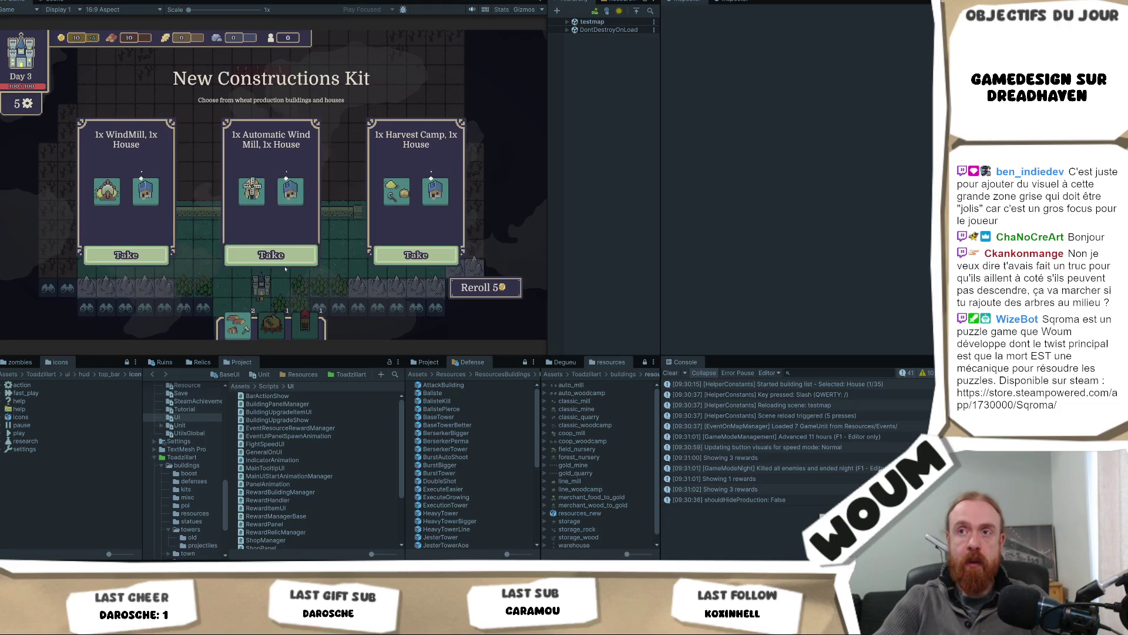
click(282, 246)
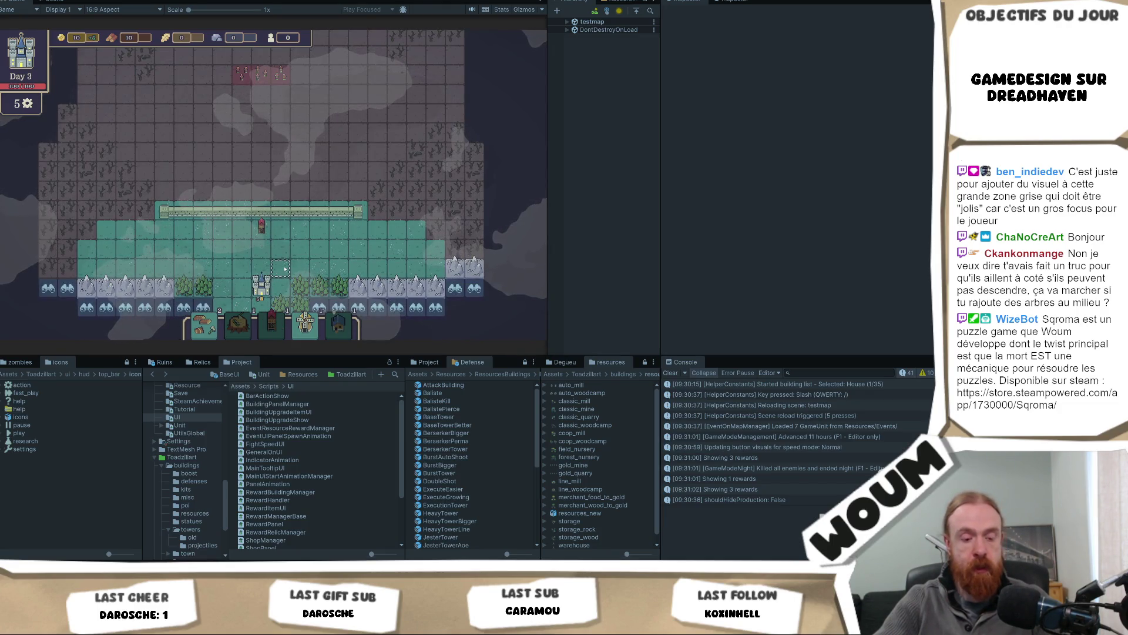
key(F2)
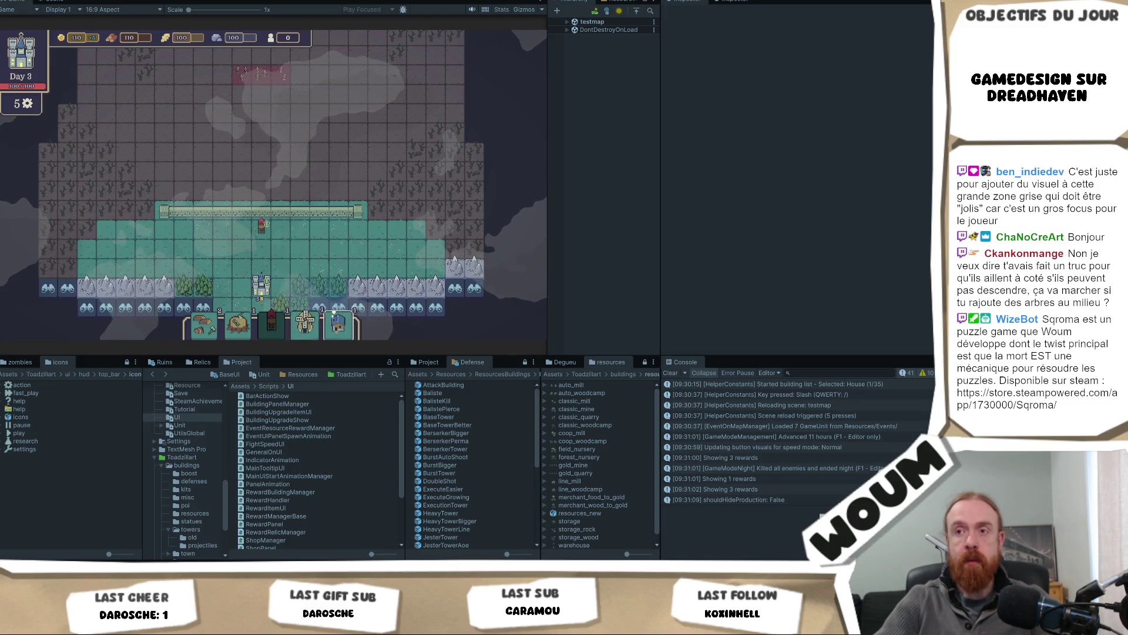
Build a house on a free tile near the town.
click(237, 279)
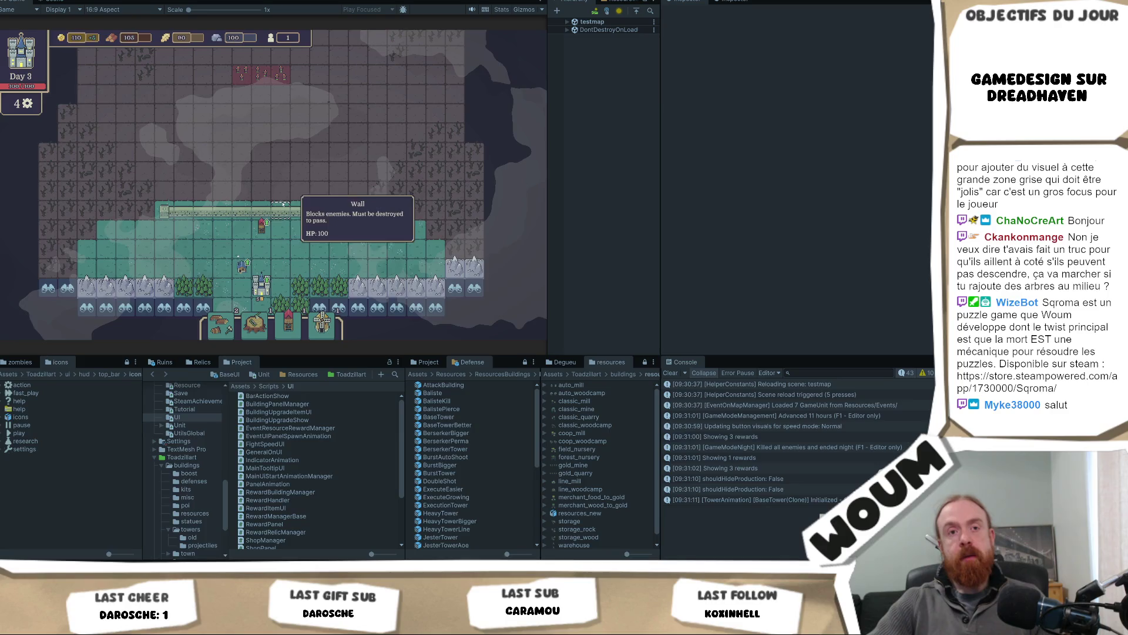
Inspect a tile in the upper map and a wall tile with its blocked area.
click(293, 254)
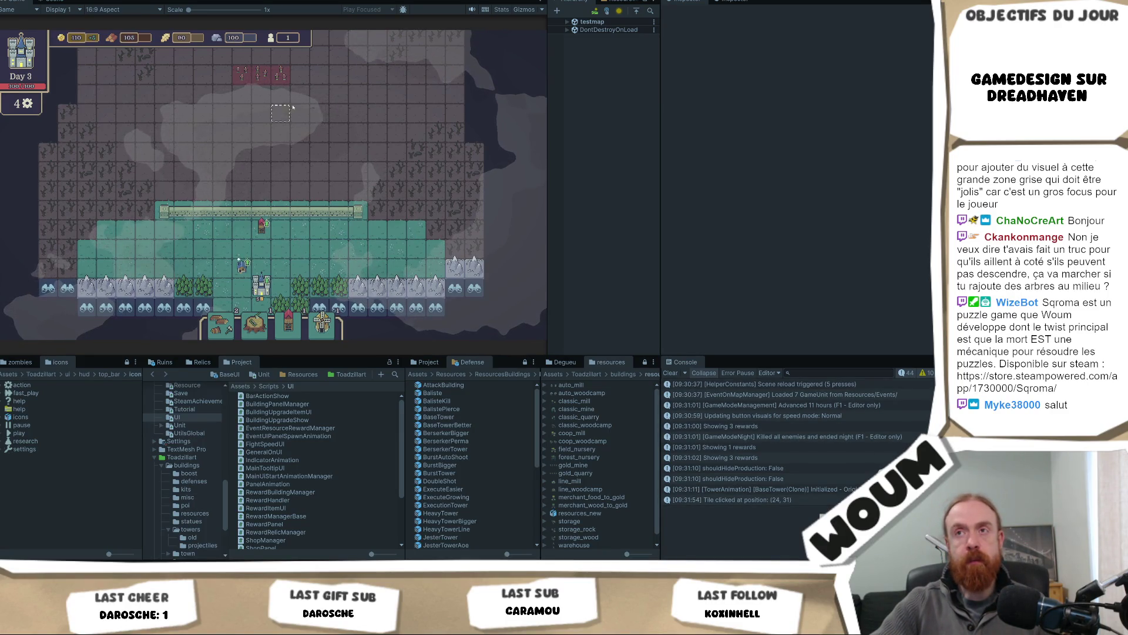
scroll(296, 135, up, 3)
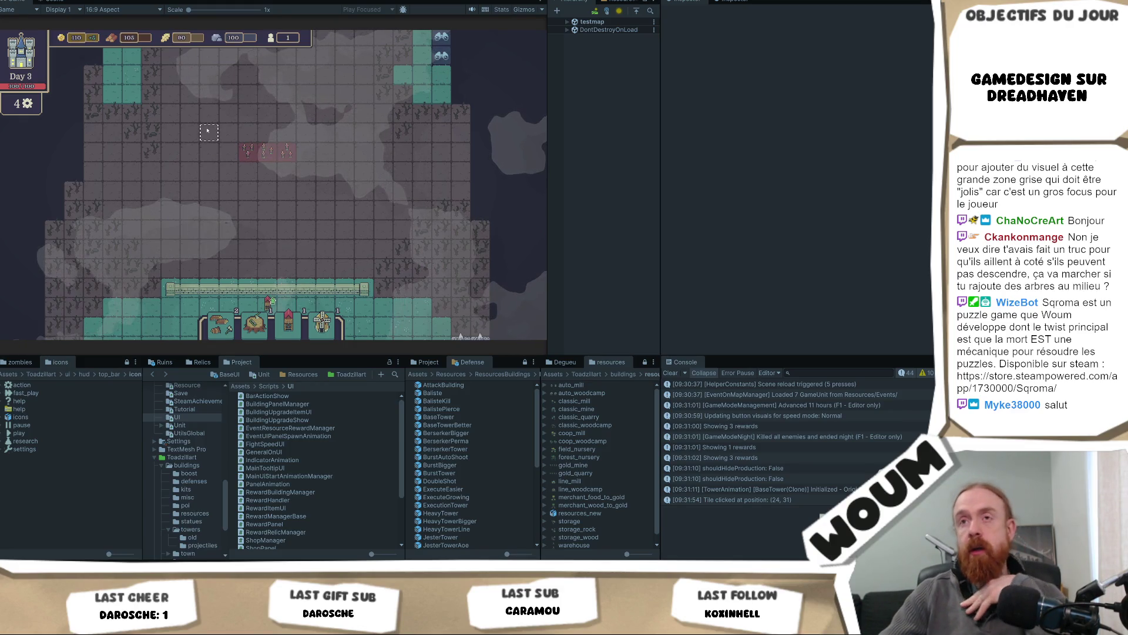
key(a)
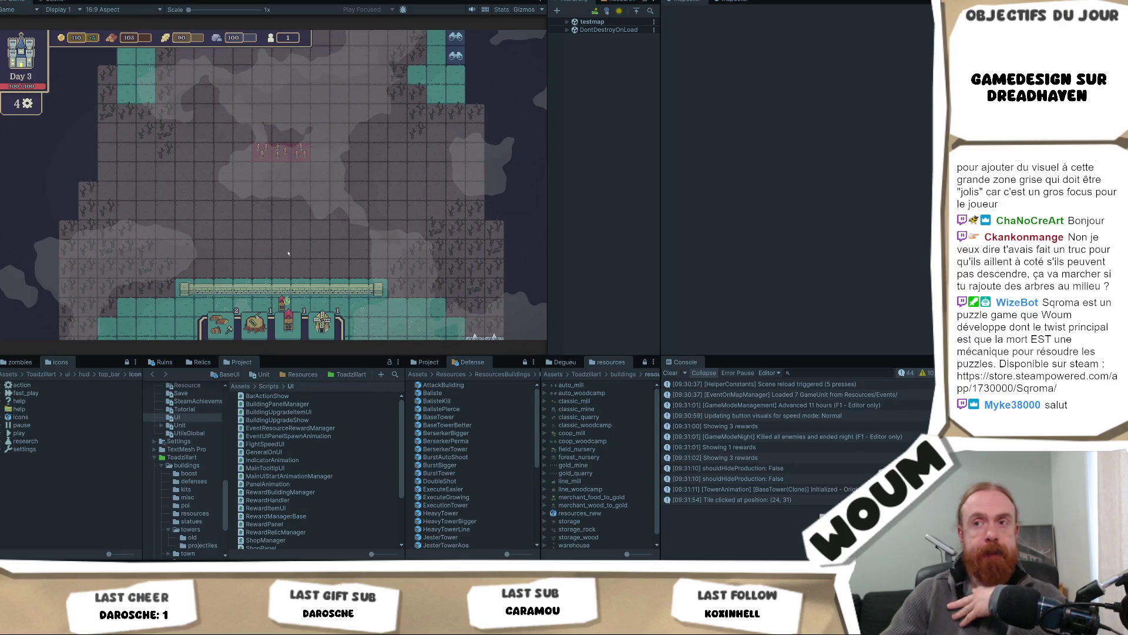
click(318, 297)
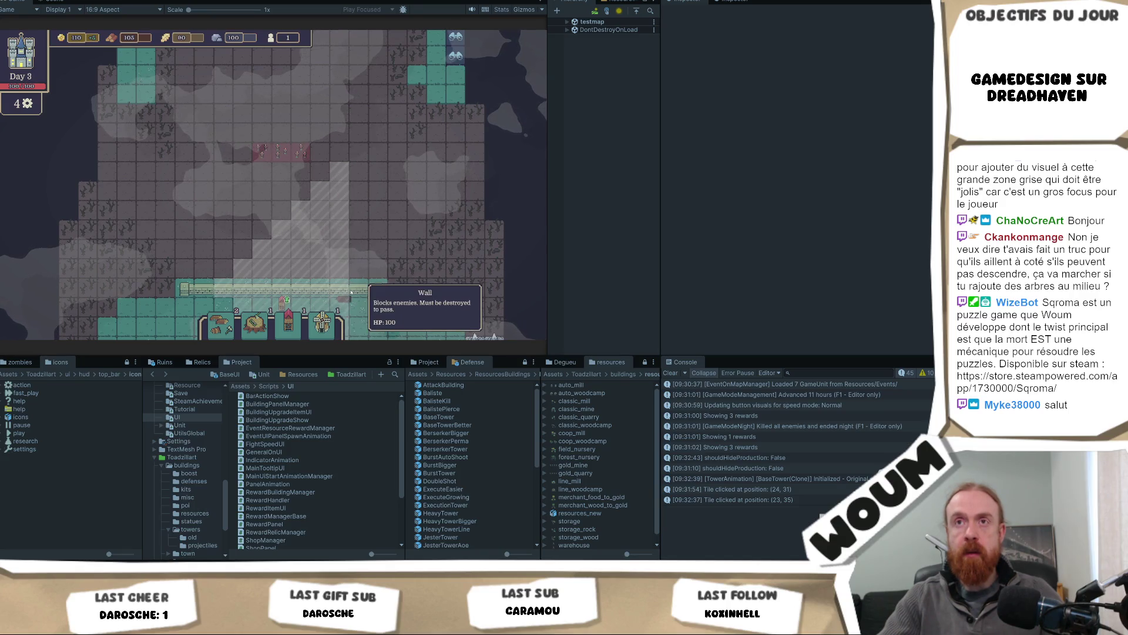
Pick up a Base Tower and rotate its placement preview to horizontal and back to vertical.
click(289, 320)
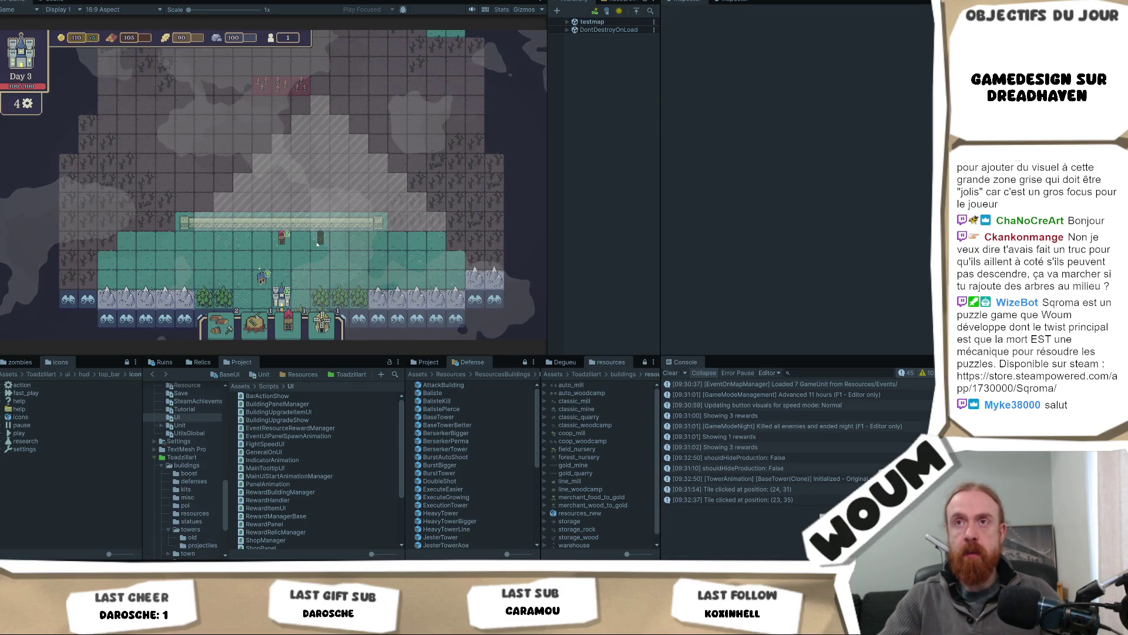
right_click(322, 241)
scroll(322, 241, up, 5)
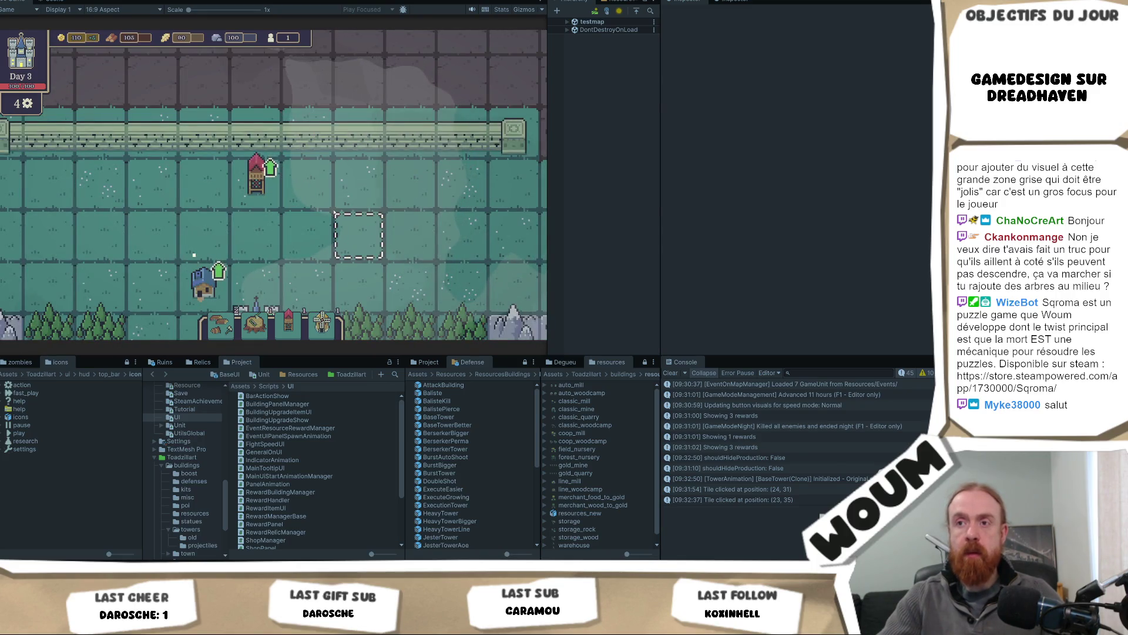
click(288, 323)
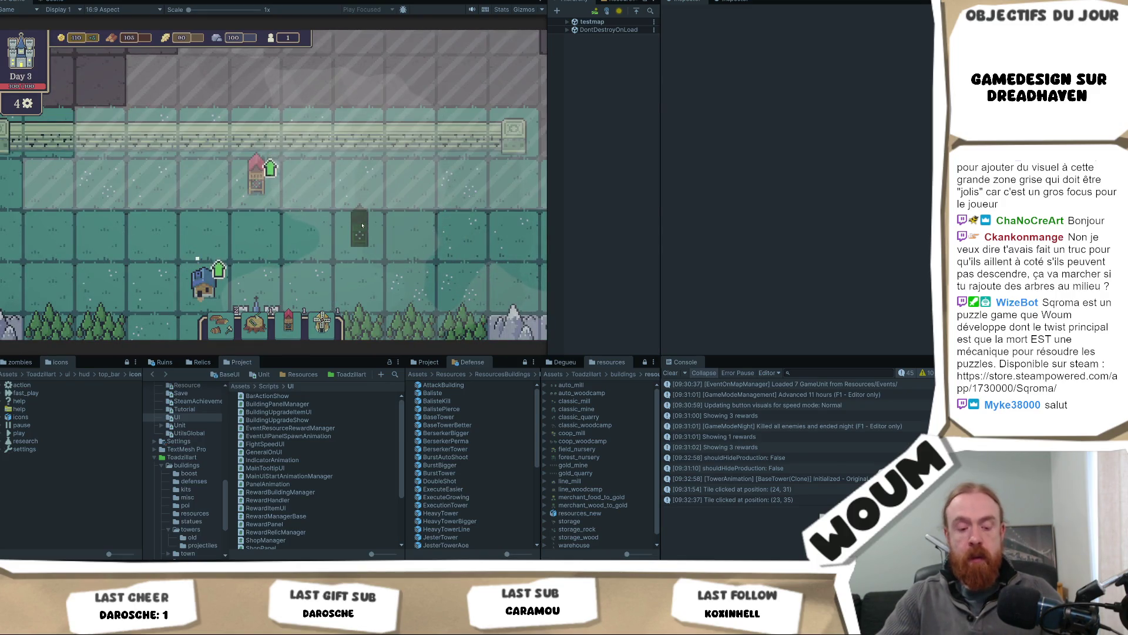
key(r)
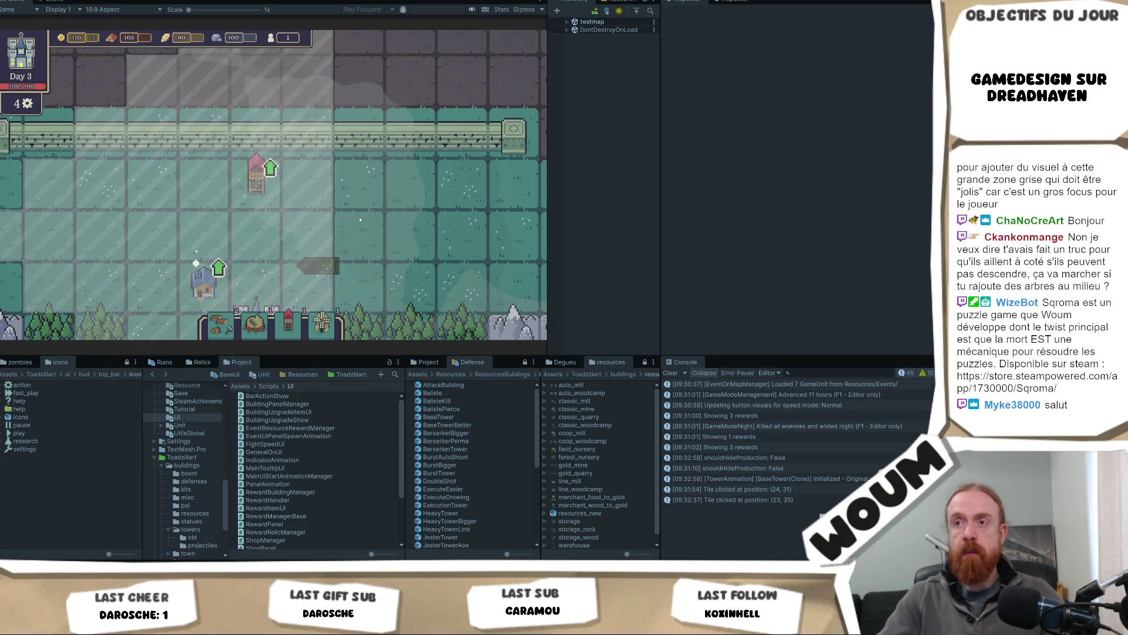
key(r)
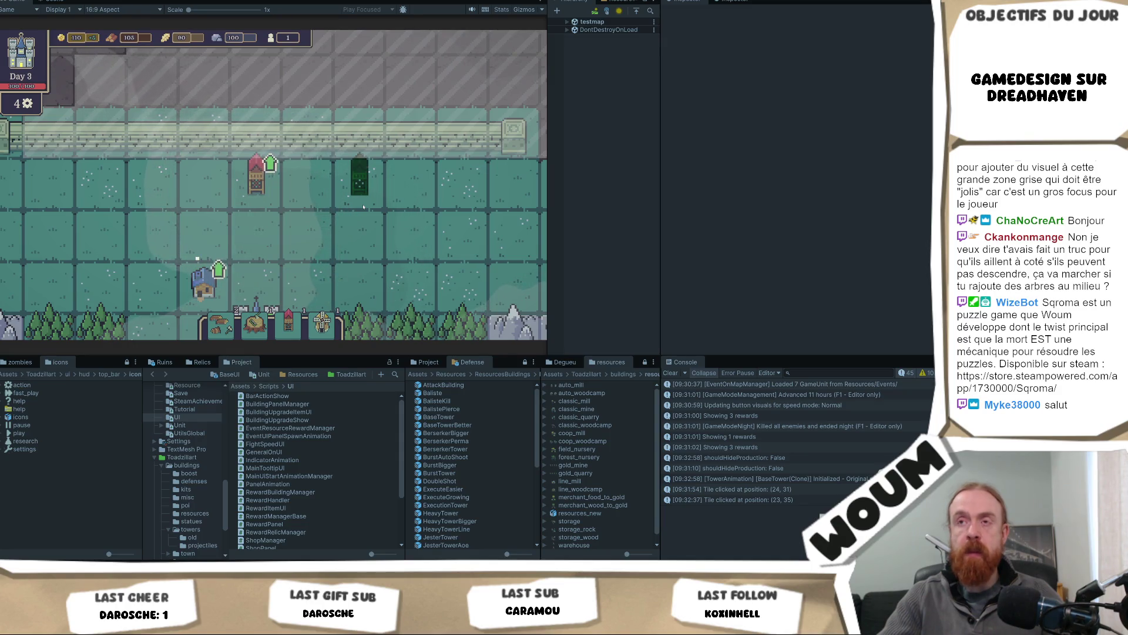
scroll(376, 207, down, 3)
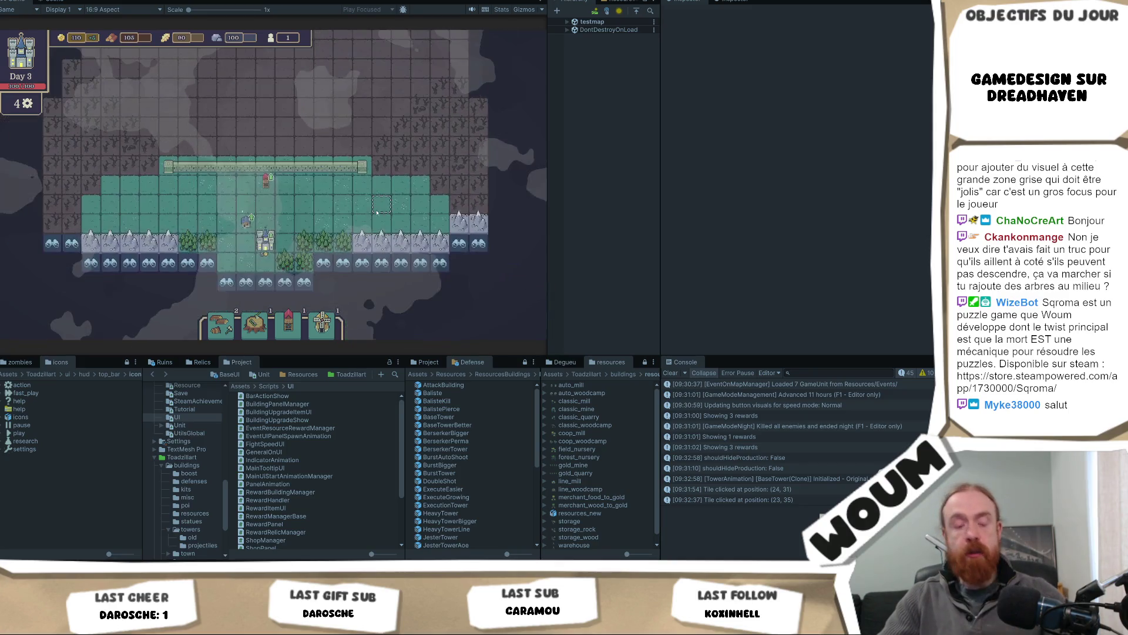
click(289, 224)
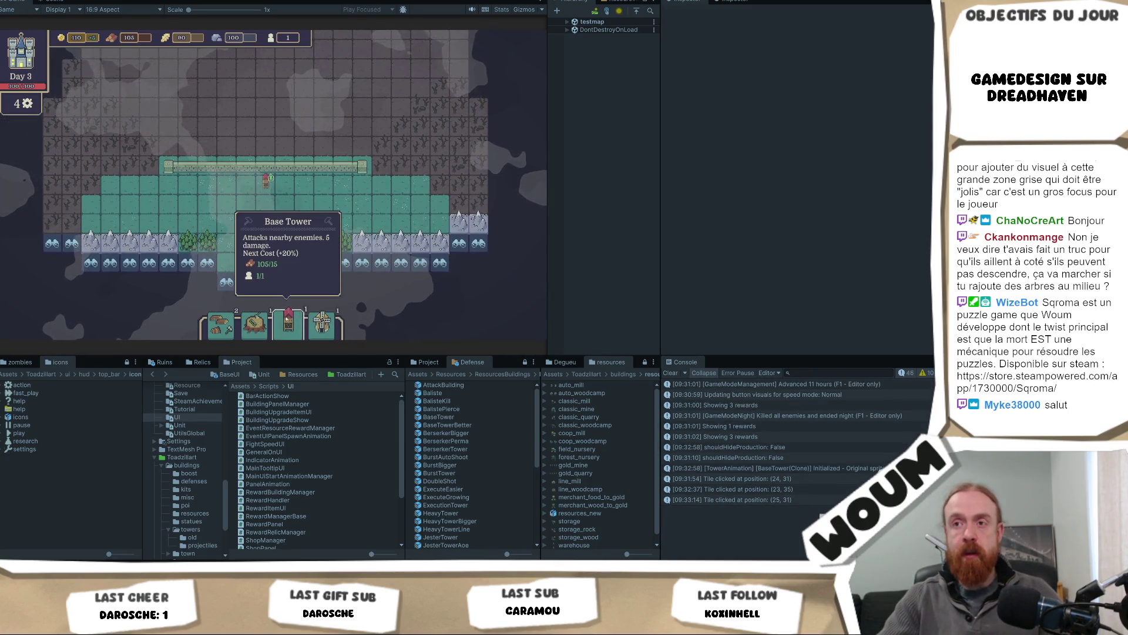
click(305, 183)
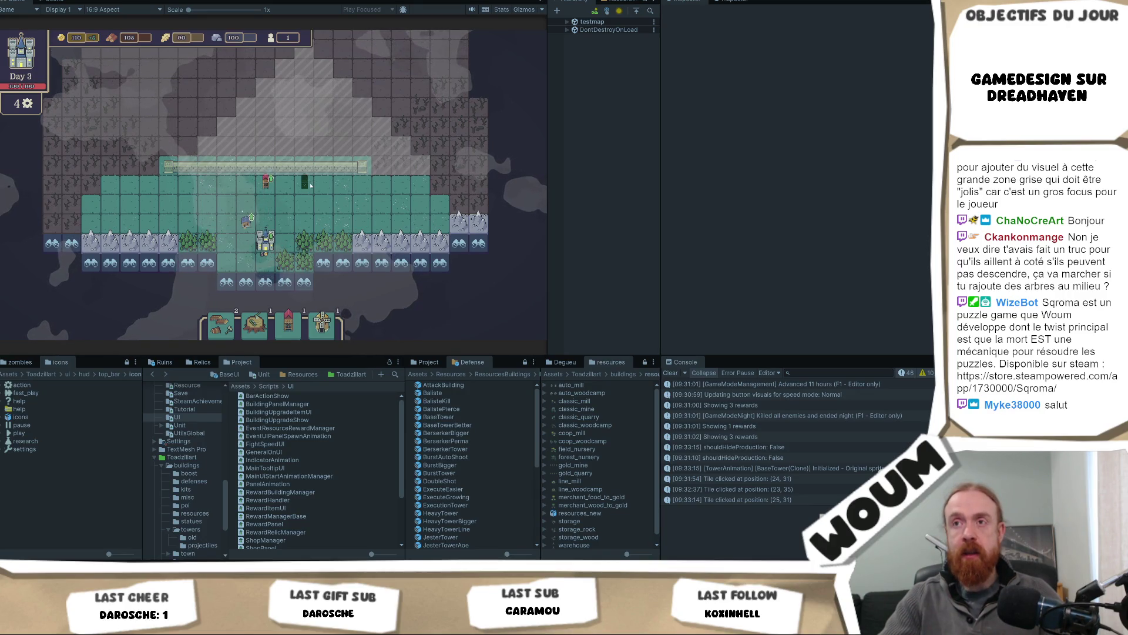
drag(311, 185, 305, 187)
scroll(305, 186, up, 5)
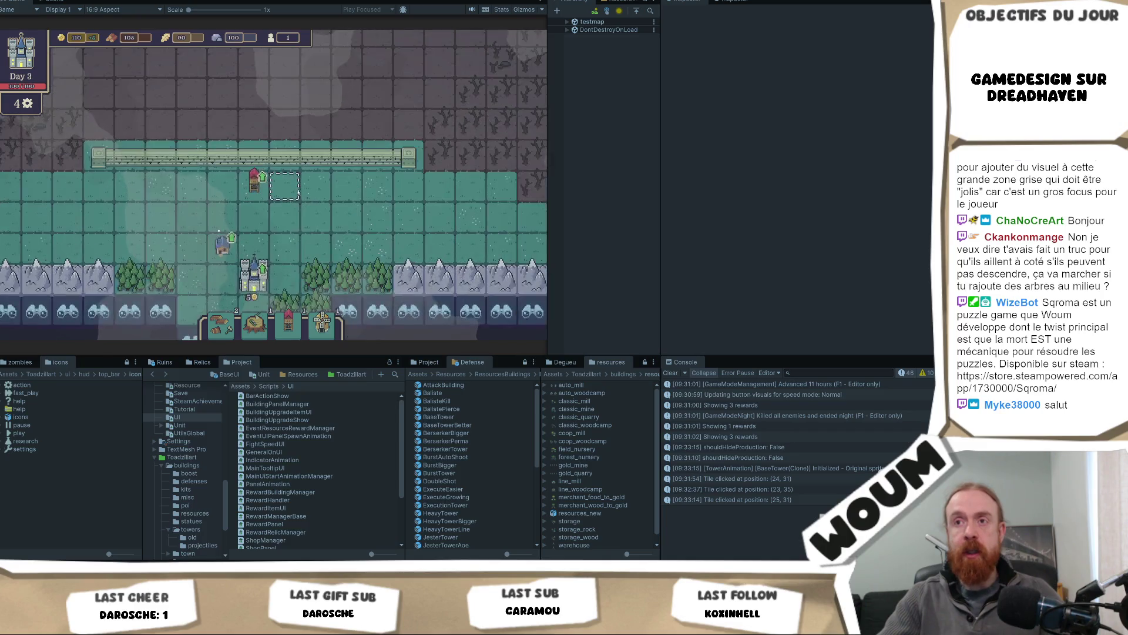
click(339, 192)
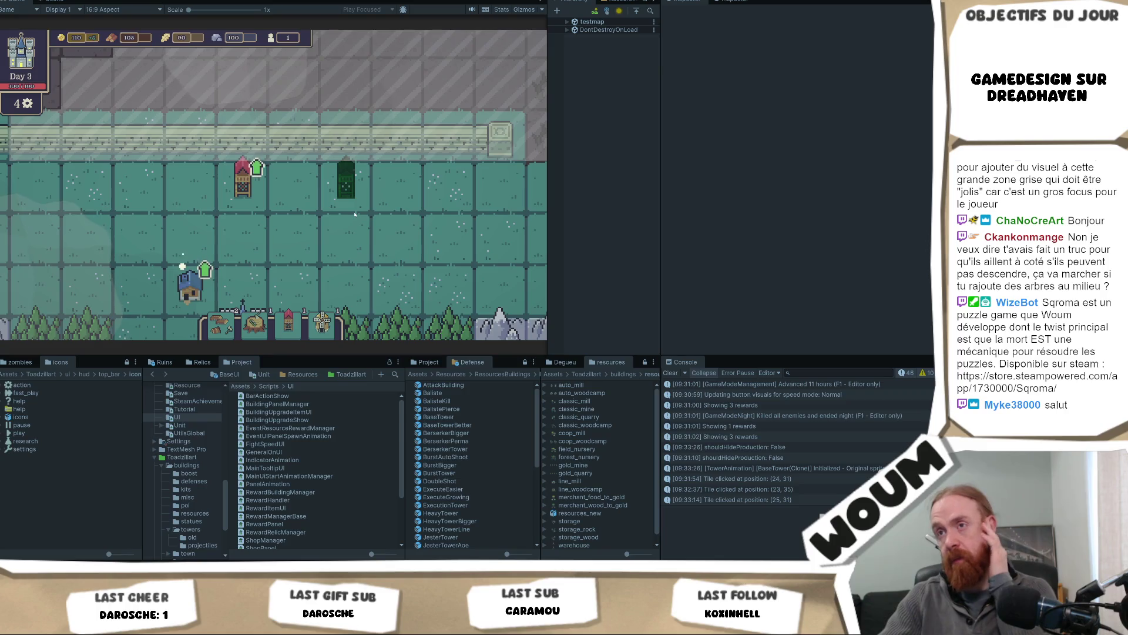
key(Escape)
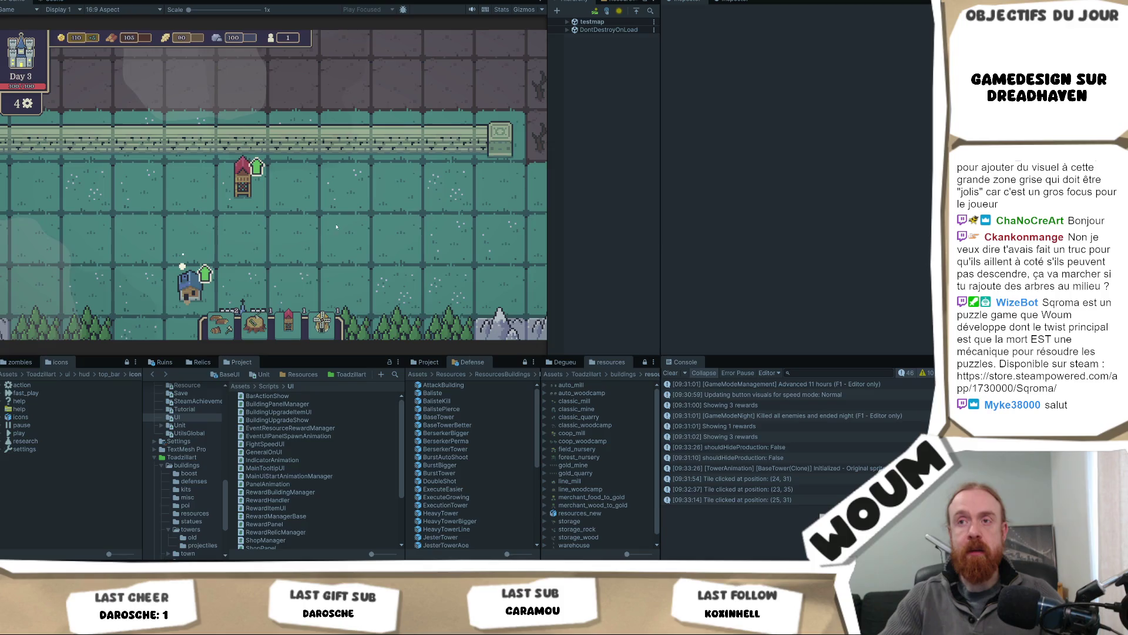
scroll(343, 202, down, 3)
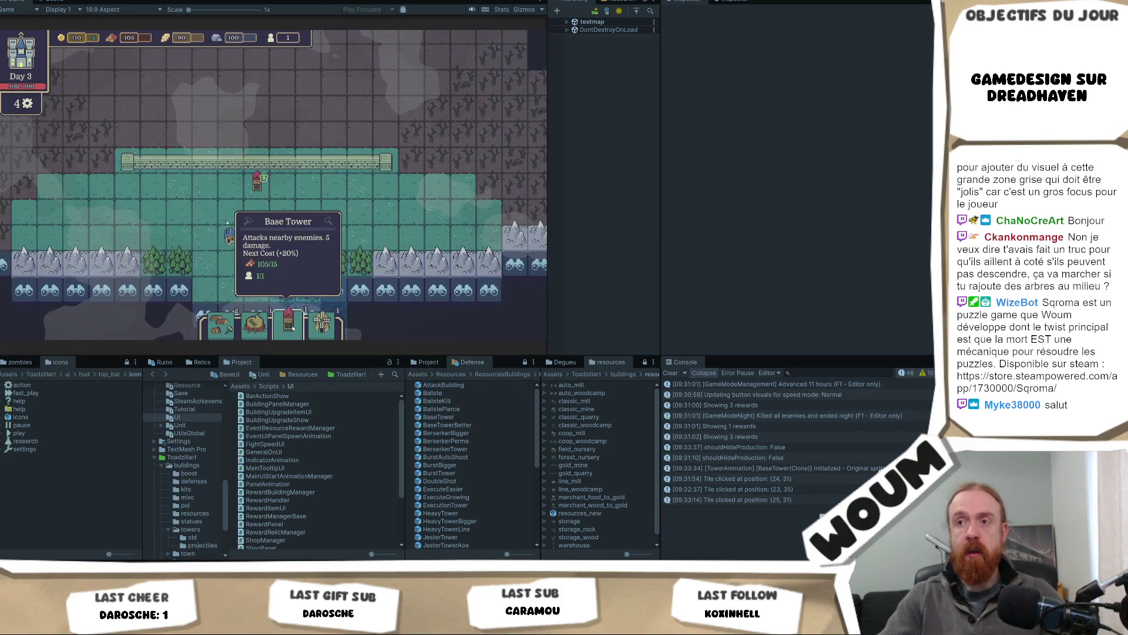
click(288, 323)
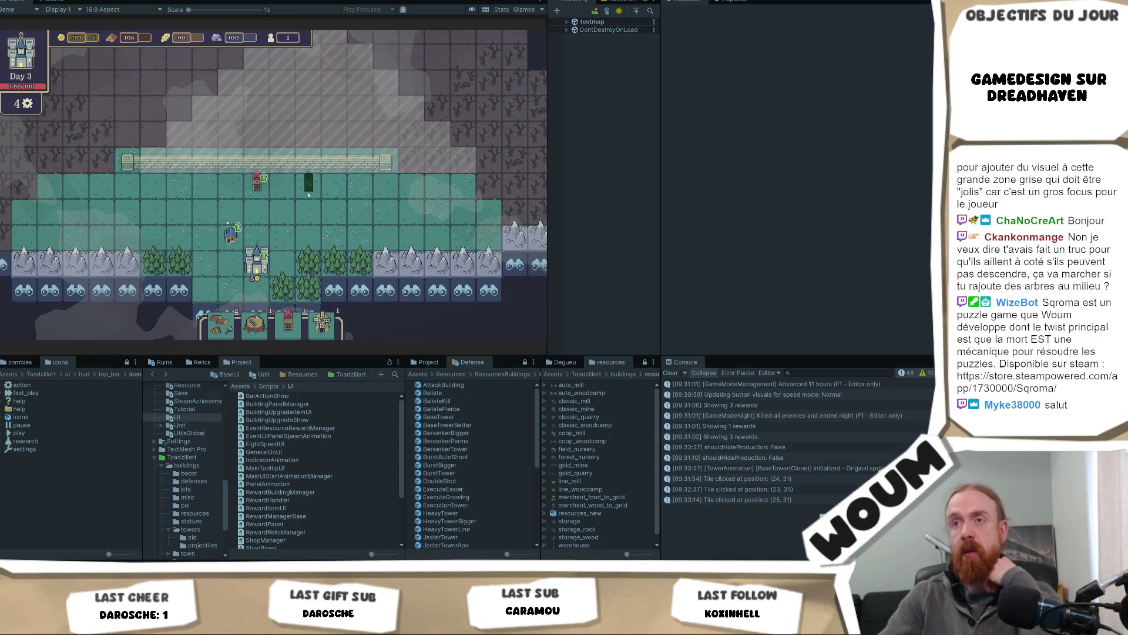
right_click(308, 195)
scroll(308, 194, up, 3)
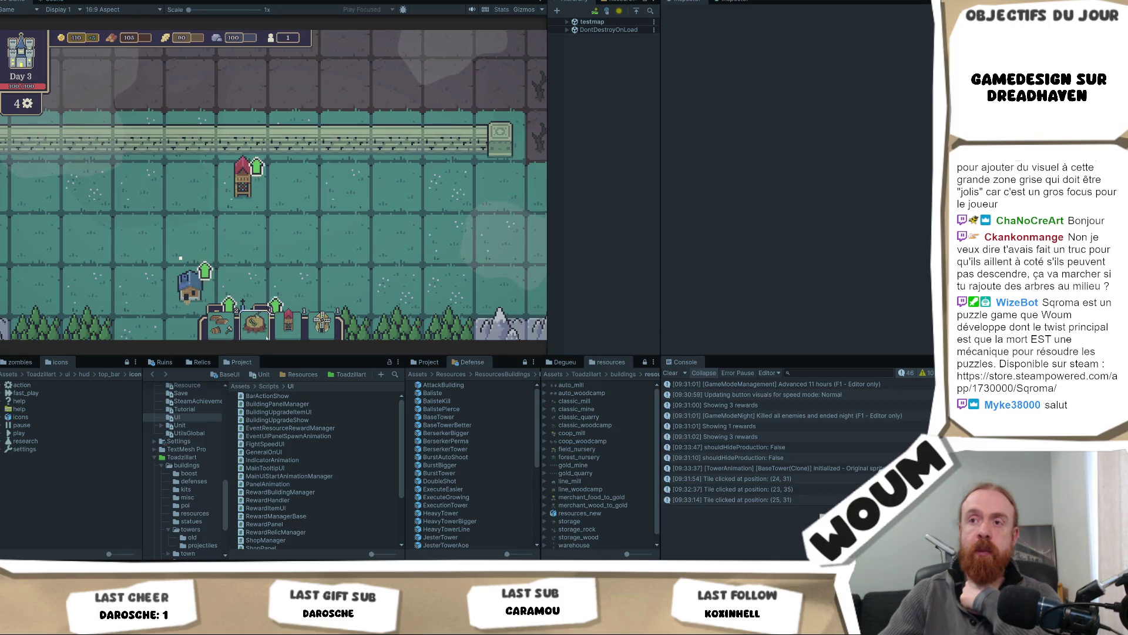
drag(288, 322, 341, 191)
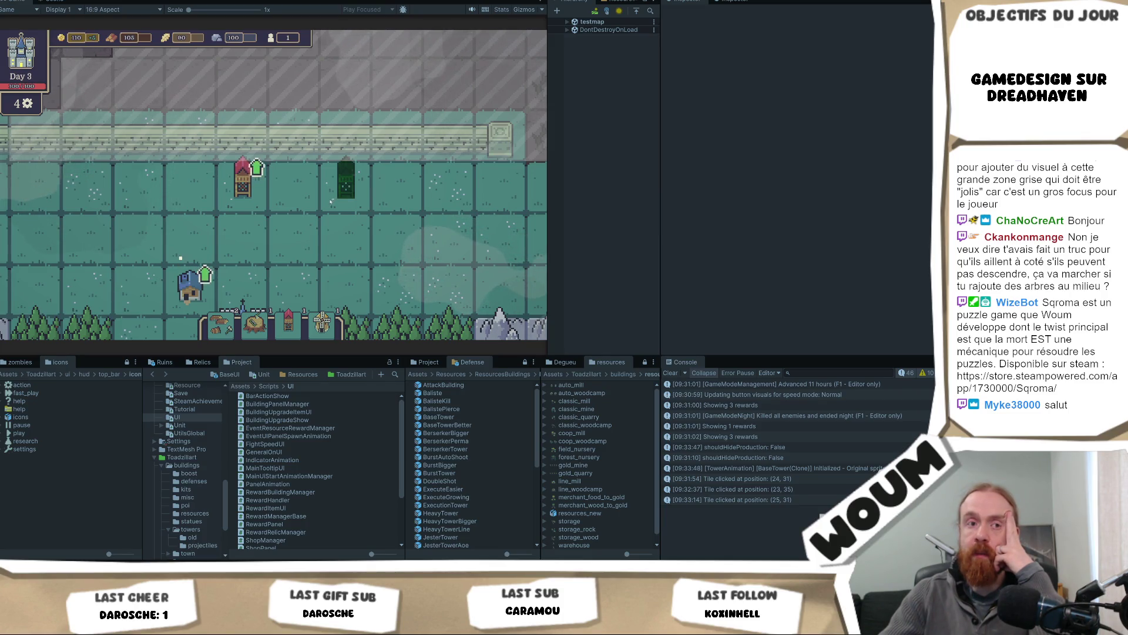
click(344, 185)
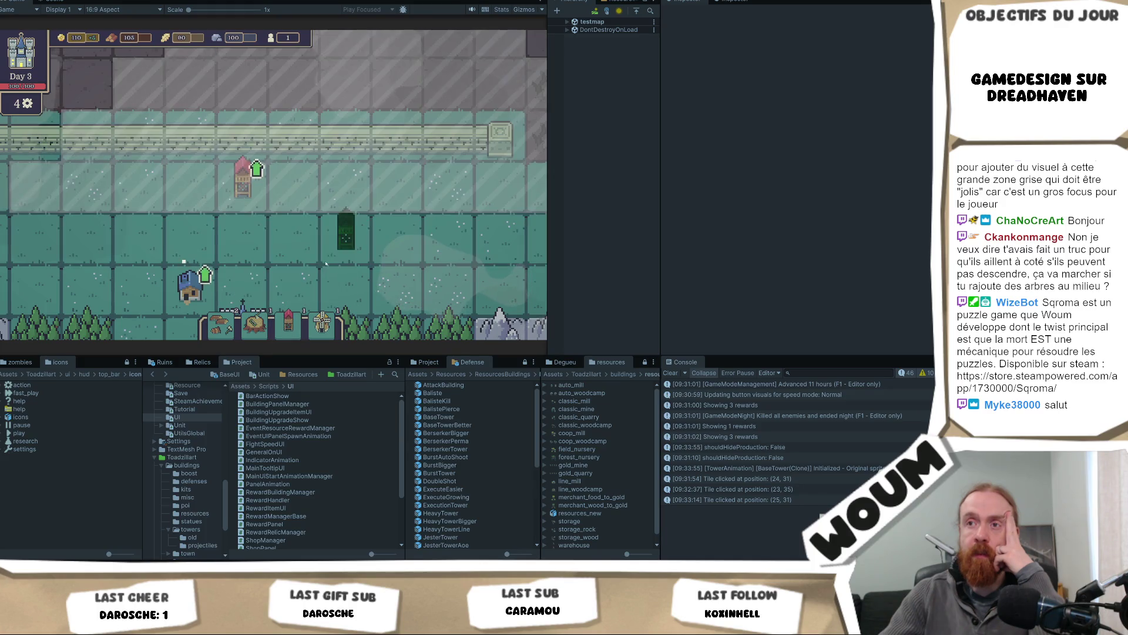
scroll(348, 249, down, 3)
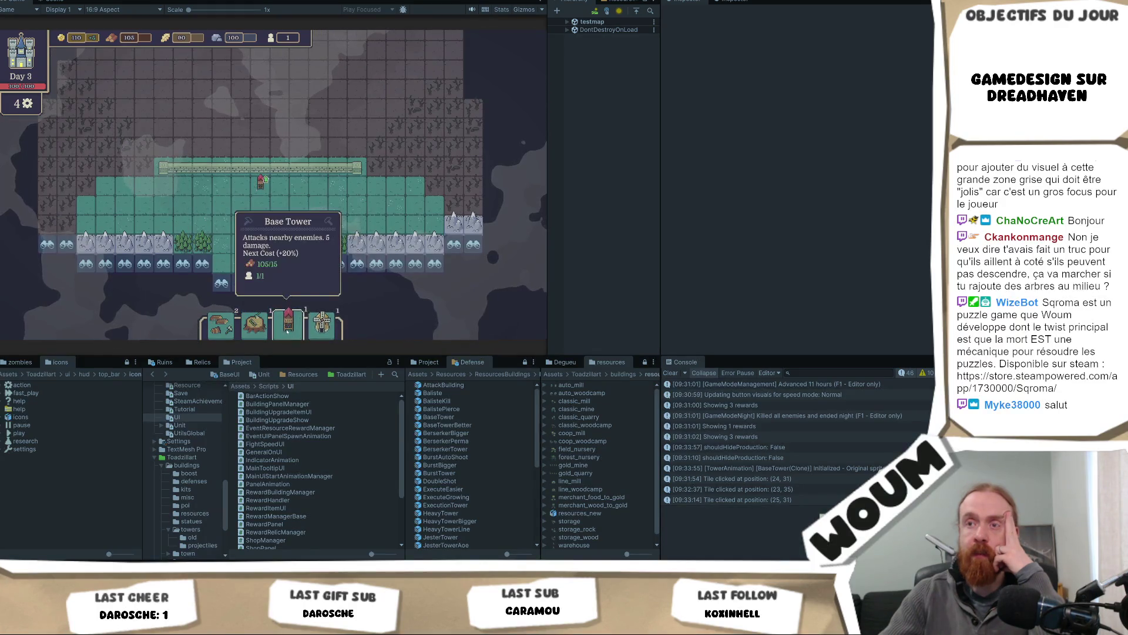
mouse_move(286, 331)
mouse_down()
mouse_move(323, 203)
mouse_move(309, 189)
mouse_up()
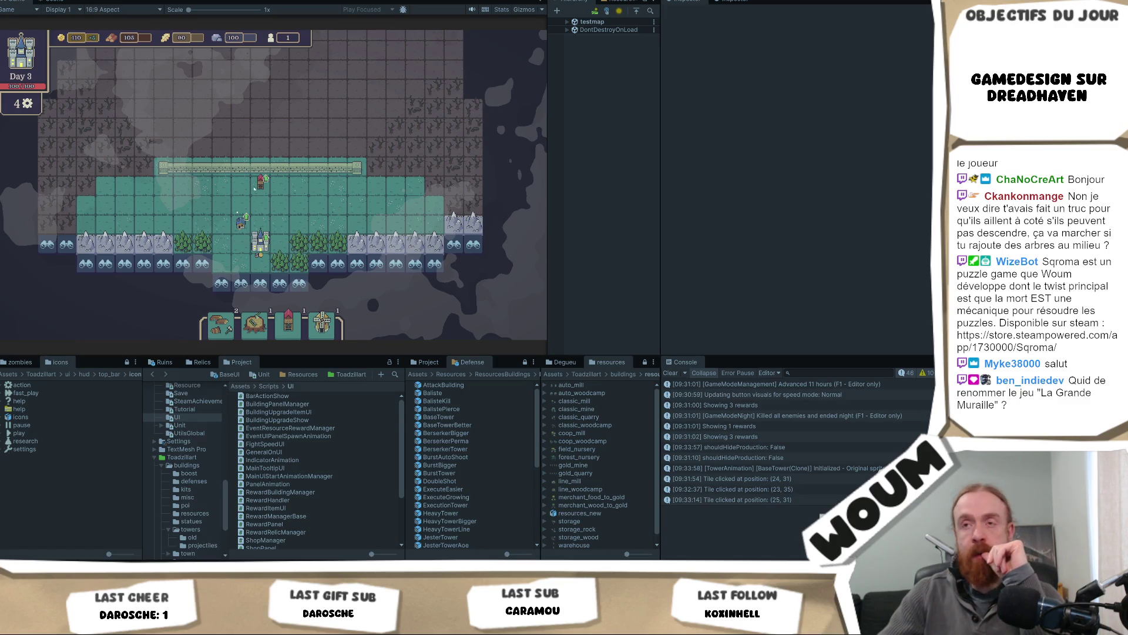
click(279, 224)
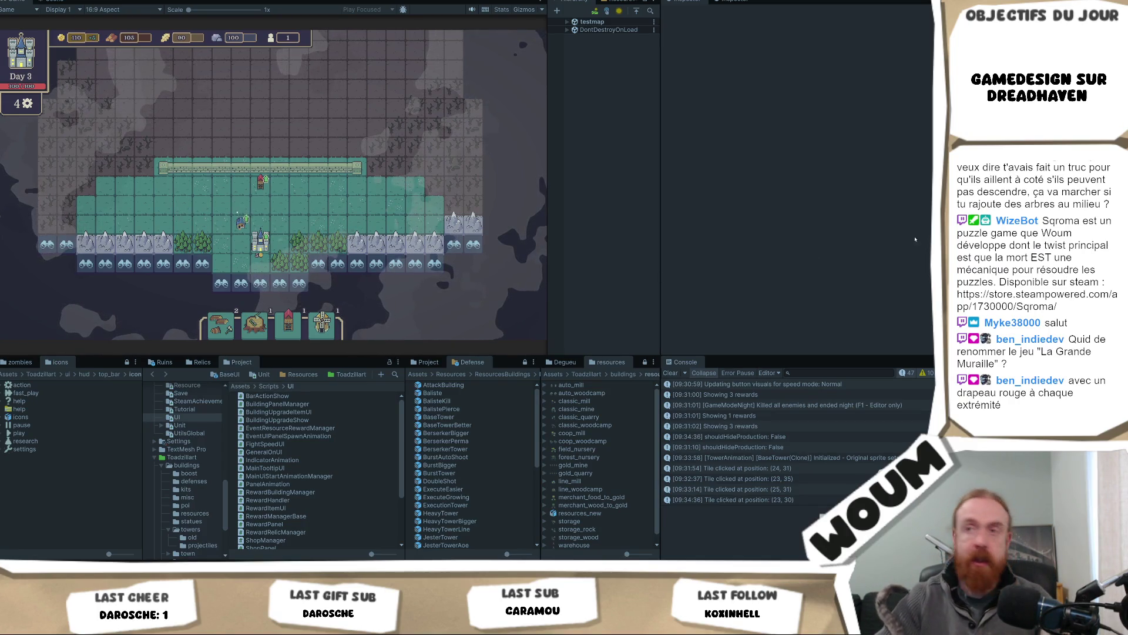
Pan the Game view north over the fog-covered upper map and its red zone.
drag(308, 194, 316, 242)
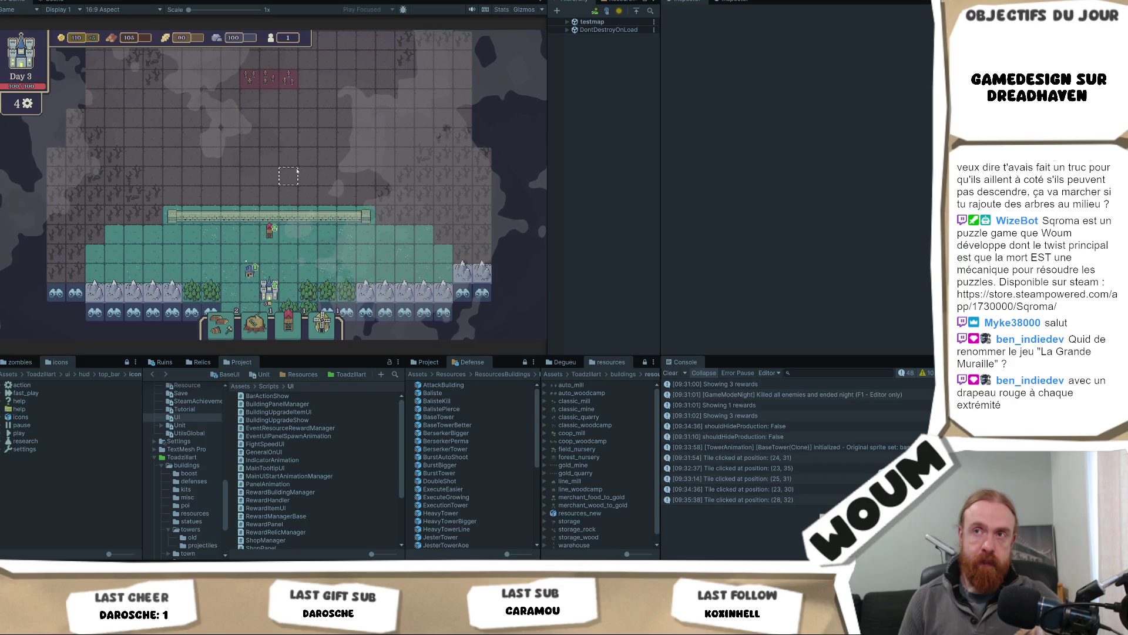
key(w)
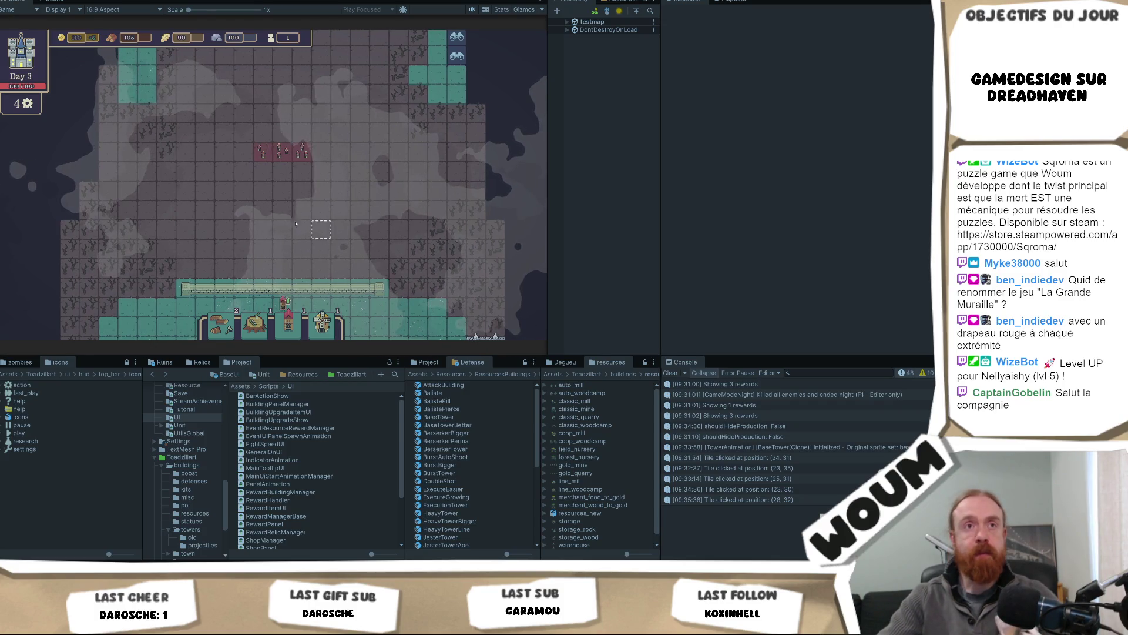
mouse_move(273, 203)
mouse_down()
mouse_move(204, 204)
mouse_move(248, 206)
mouse_up()
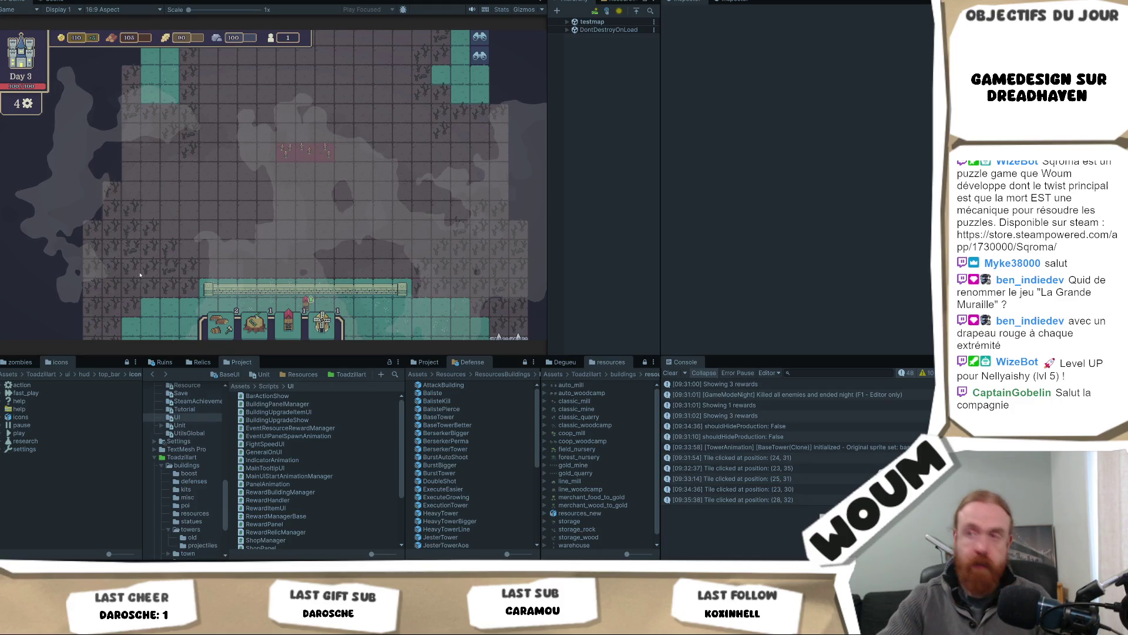
Select tile (26, 37) in the fogged area of the map.
click(377, 208)
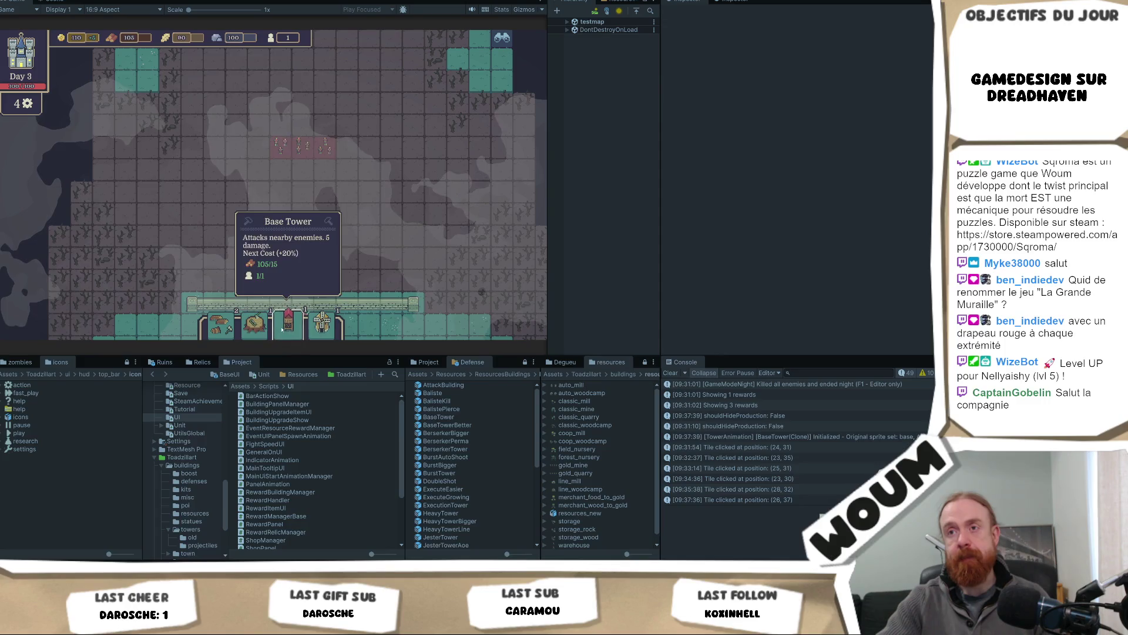
scroll(272, 190, up, 1)
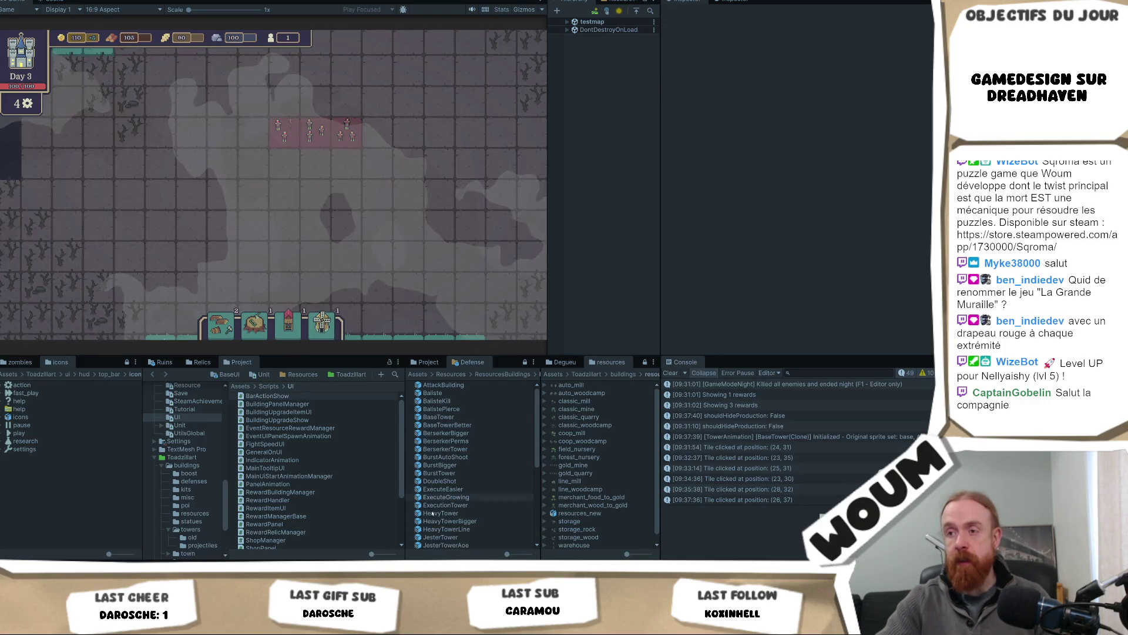
scroll(468, 497, down, 2)
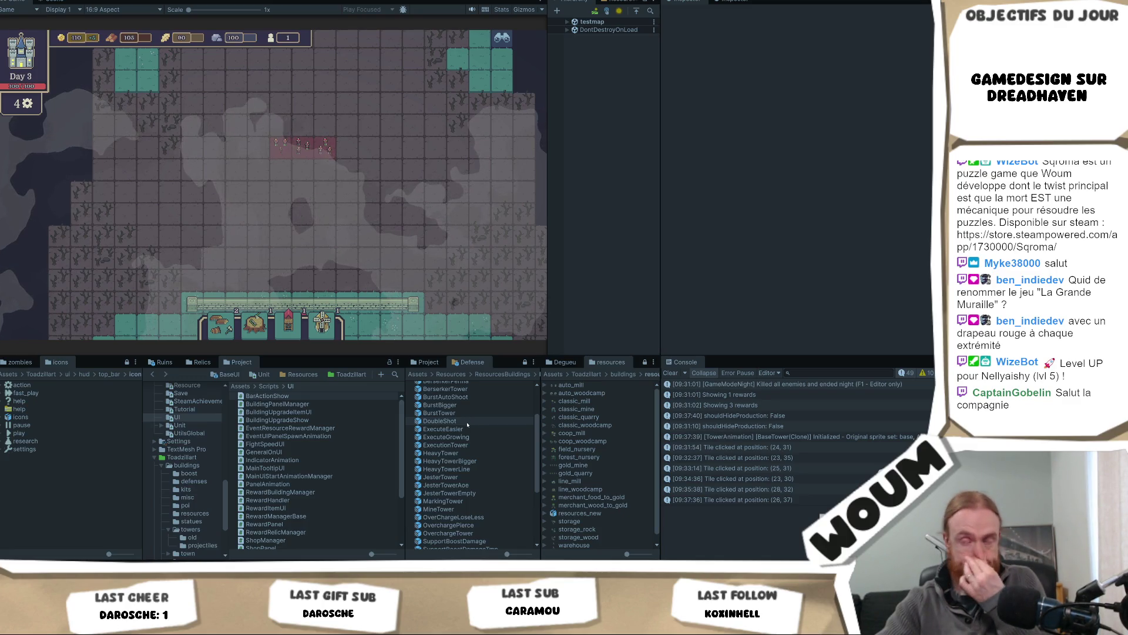
scroll(468, 421, up, 2)
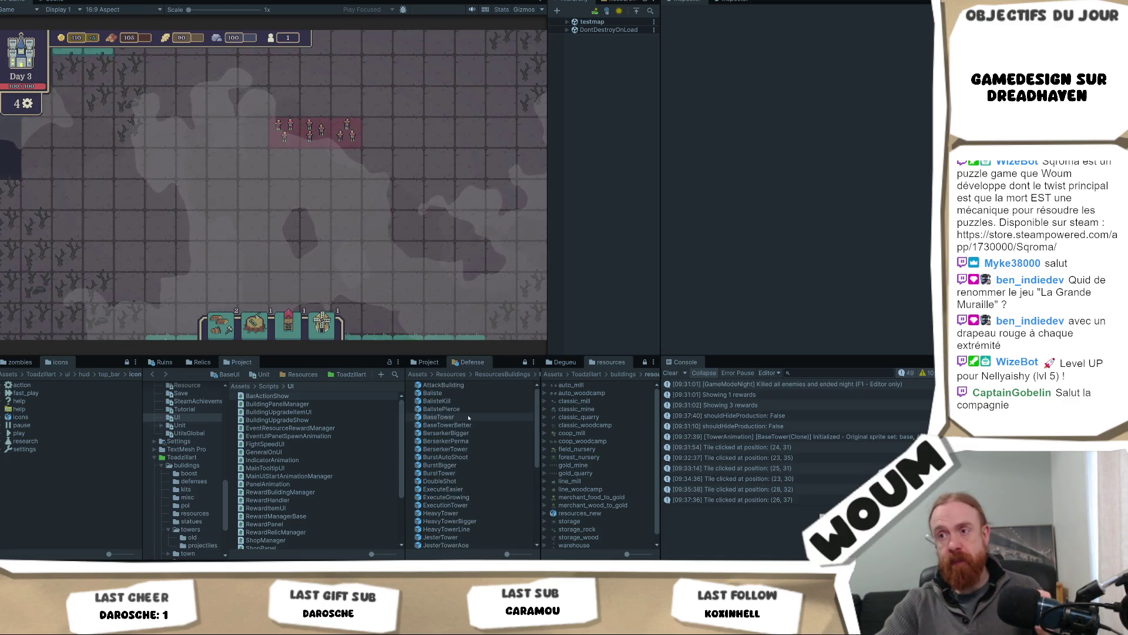
Show the BaseTower prefab's Game Unit data and its Double Shot and Base Tower Better upgrades.
click(468, 417)
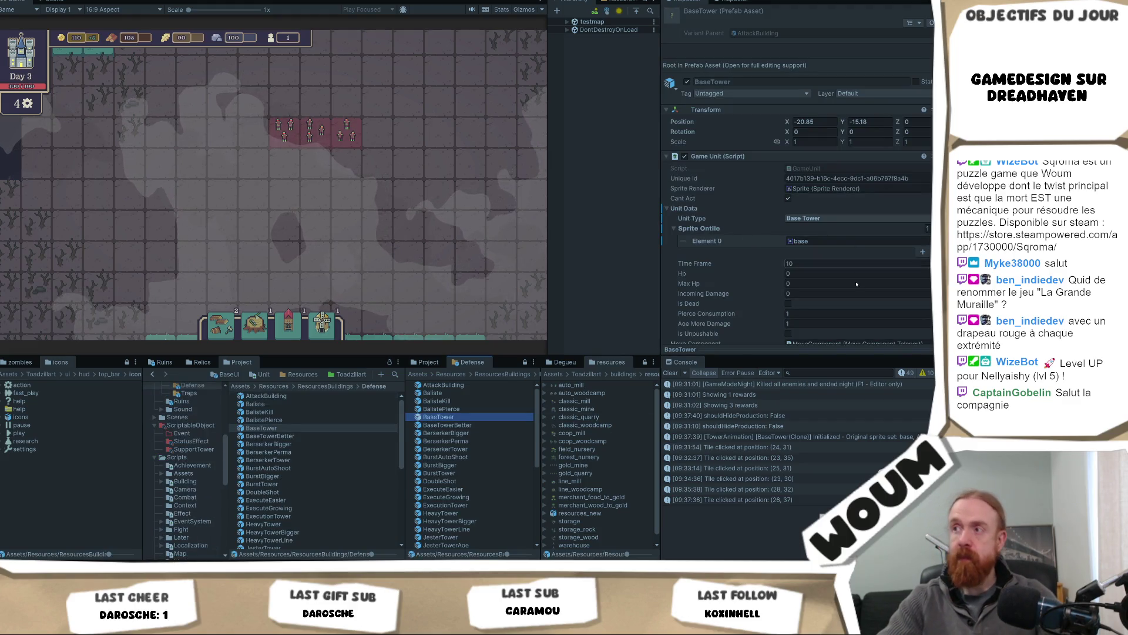
scroll(856, 285, down, 5)
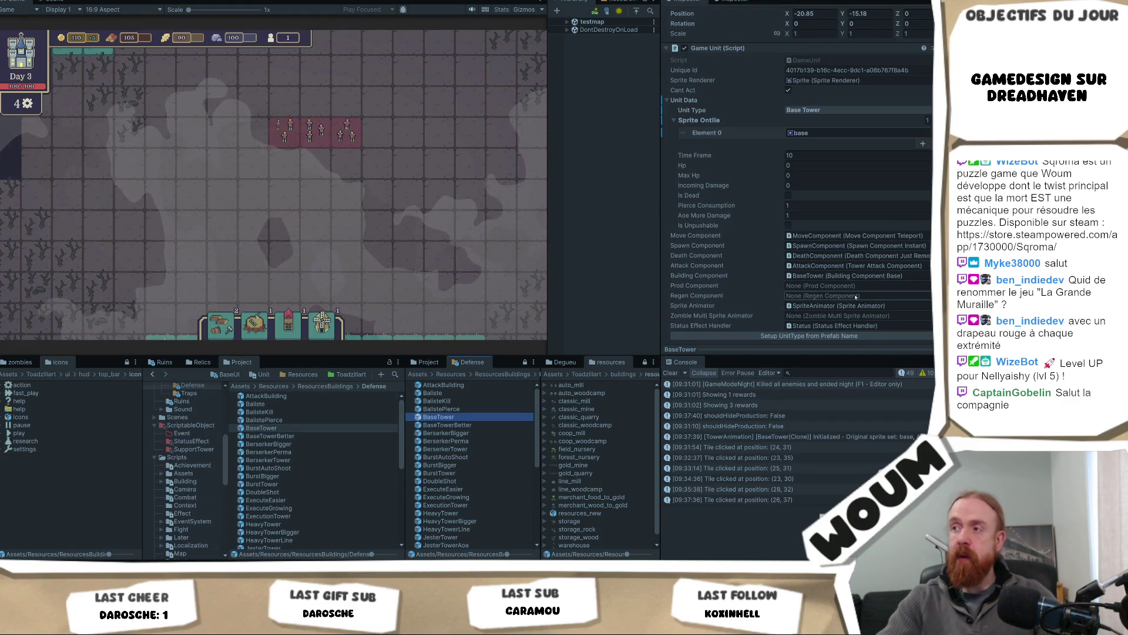
scroll(856, 297, down, 4)
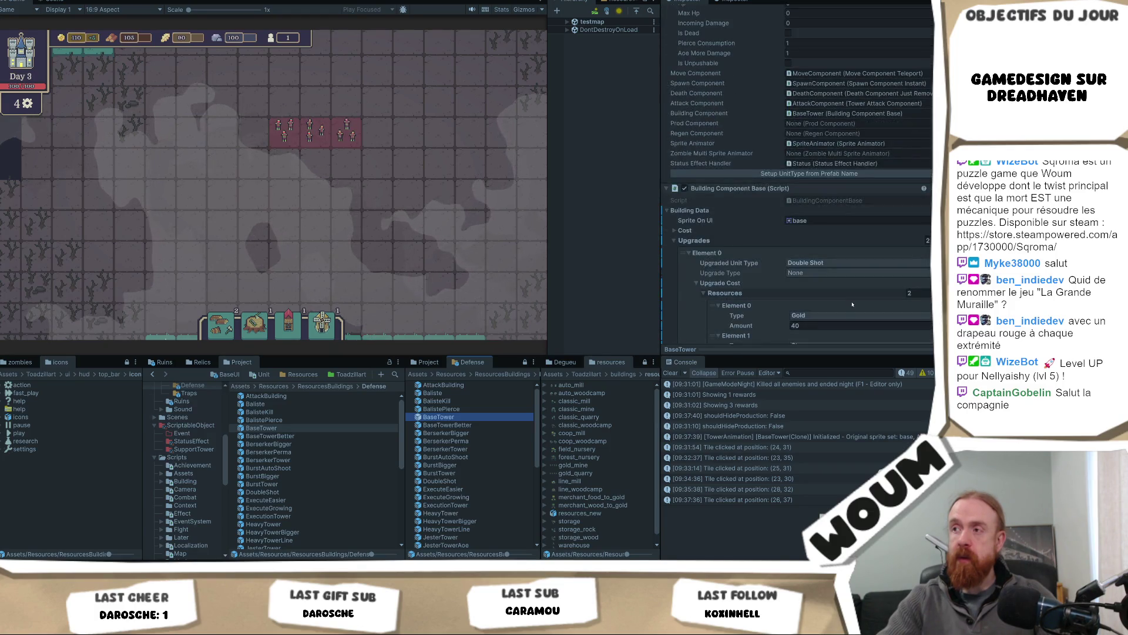
scroll(851, 304, up, 5)
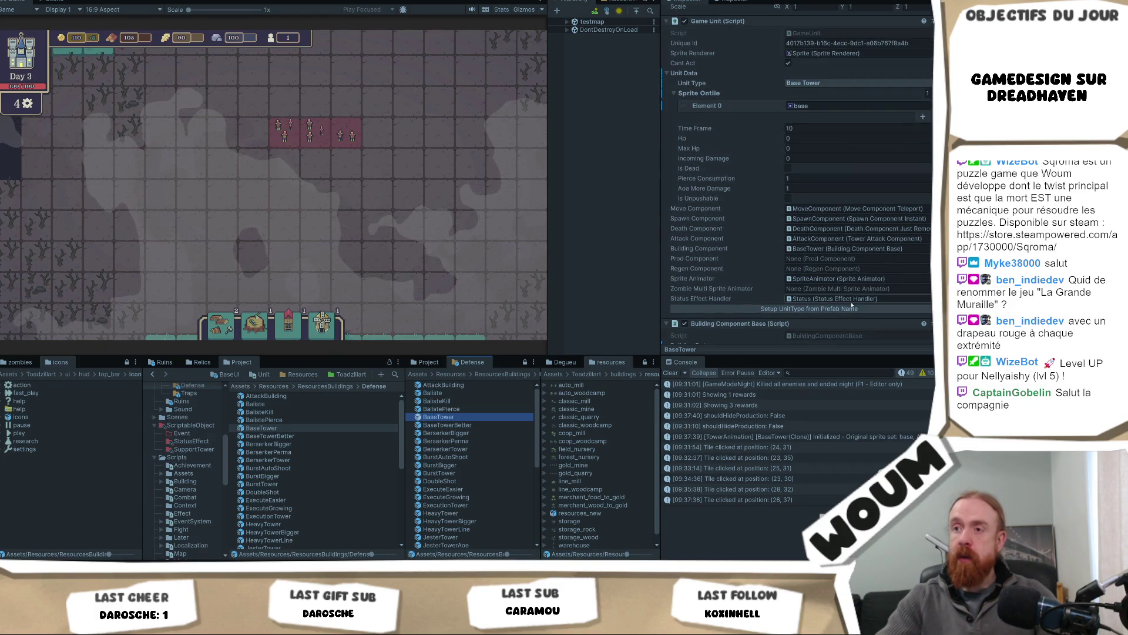
scroll(835, 311, down, 5)
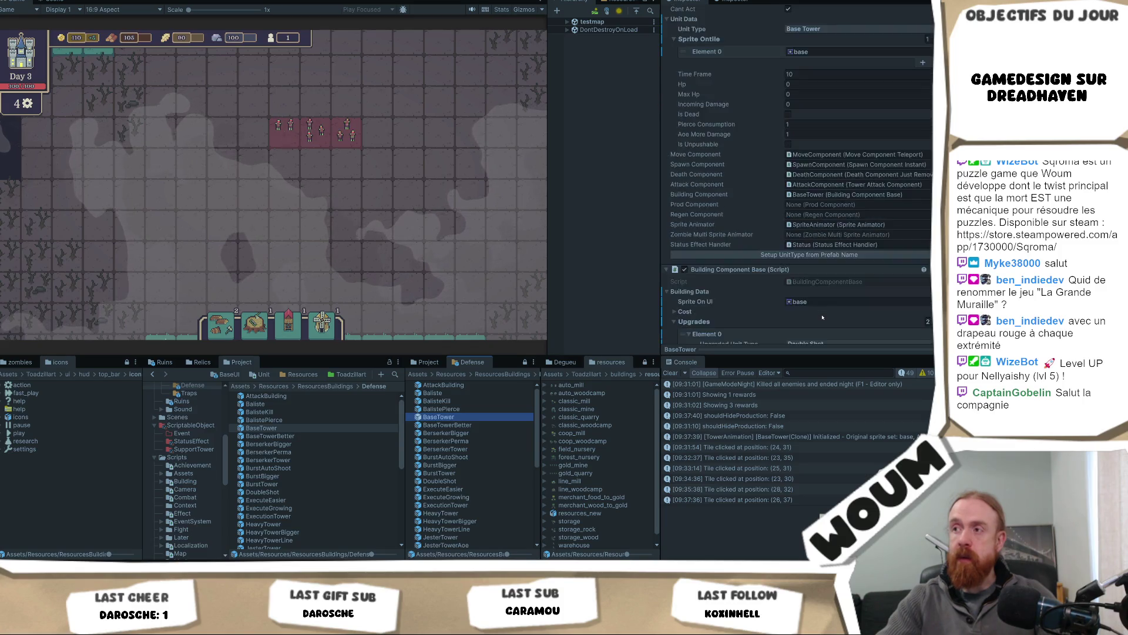
scroll(822, 318, down, 5)
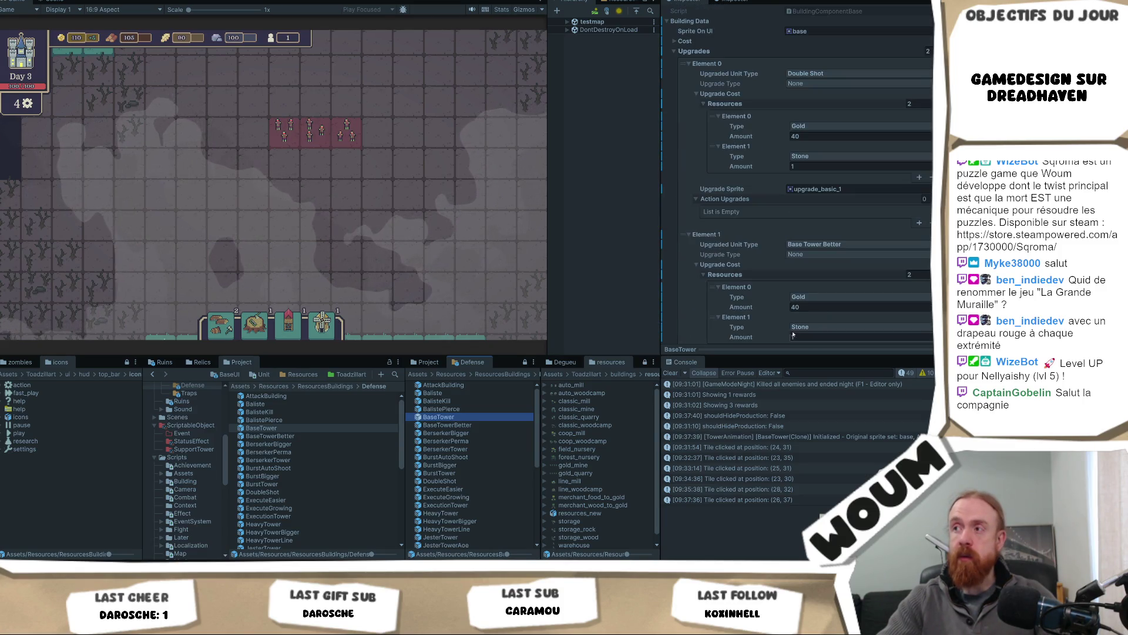
Set the BaseTower AttackComponent's Allowed Directions to Everything, then preview its diamond range in-game.
double_click(438, 417)
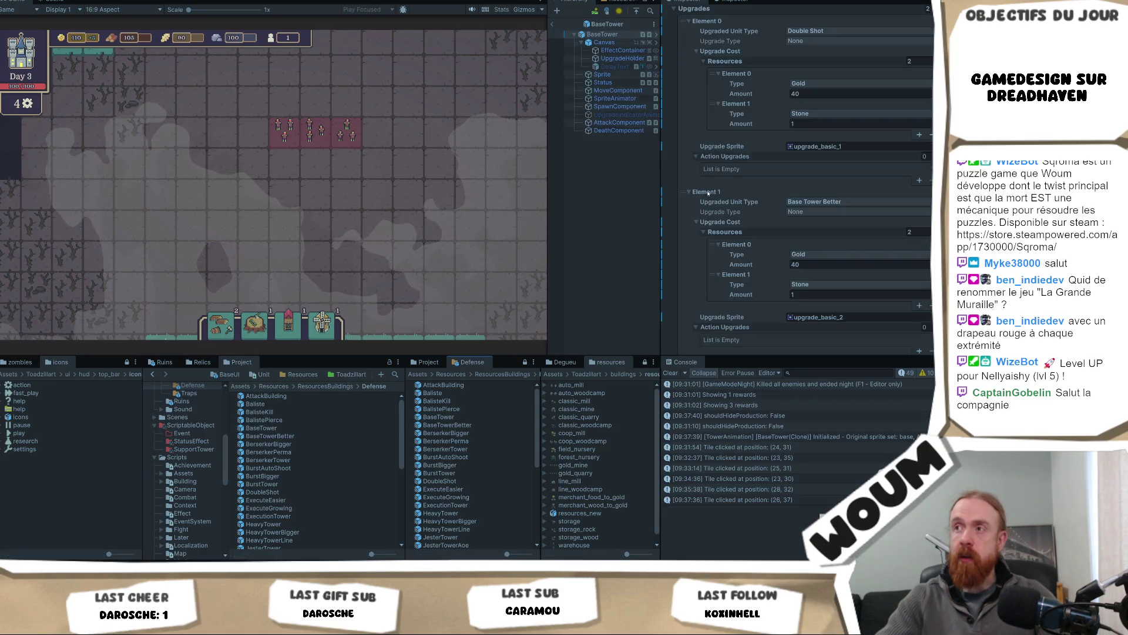
click(623, 122)
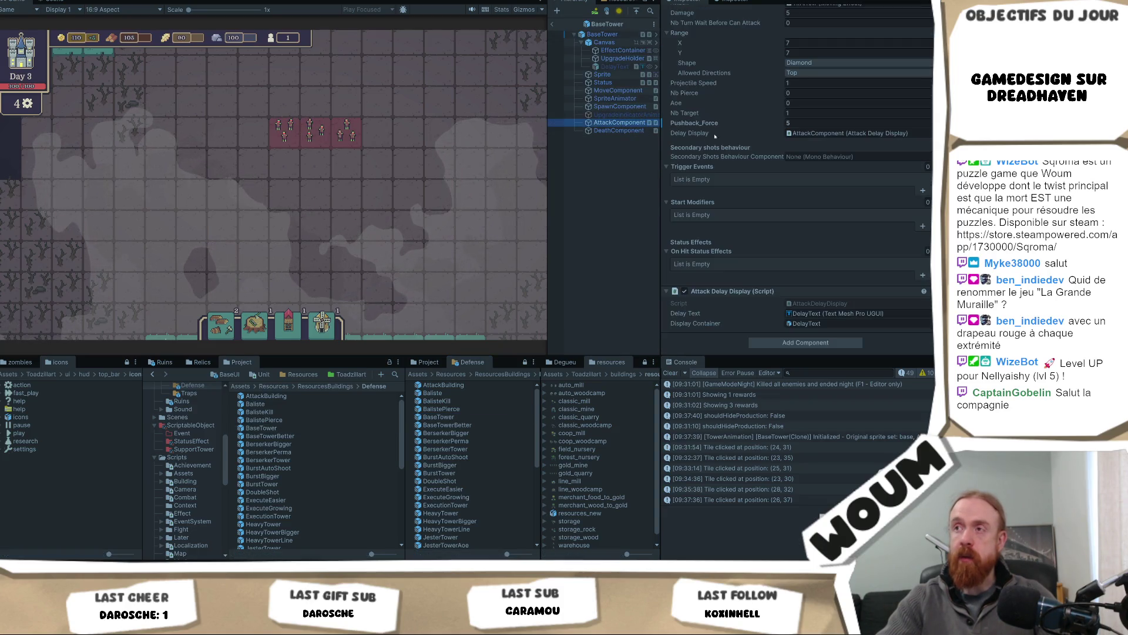
scroll(801, 151, up, 2)
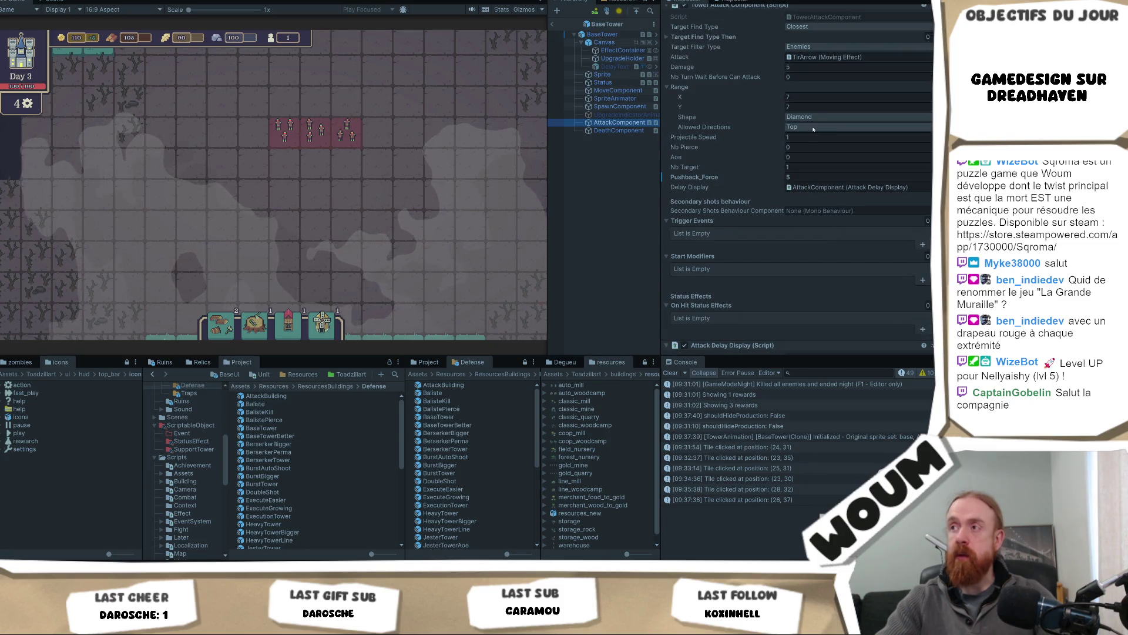
click(823, 127)
click(811, 146)
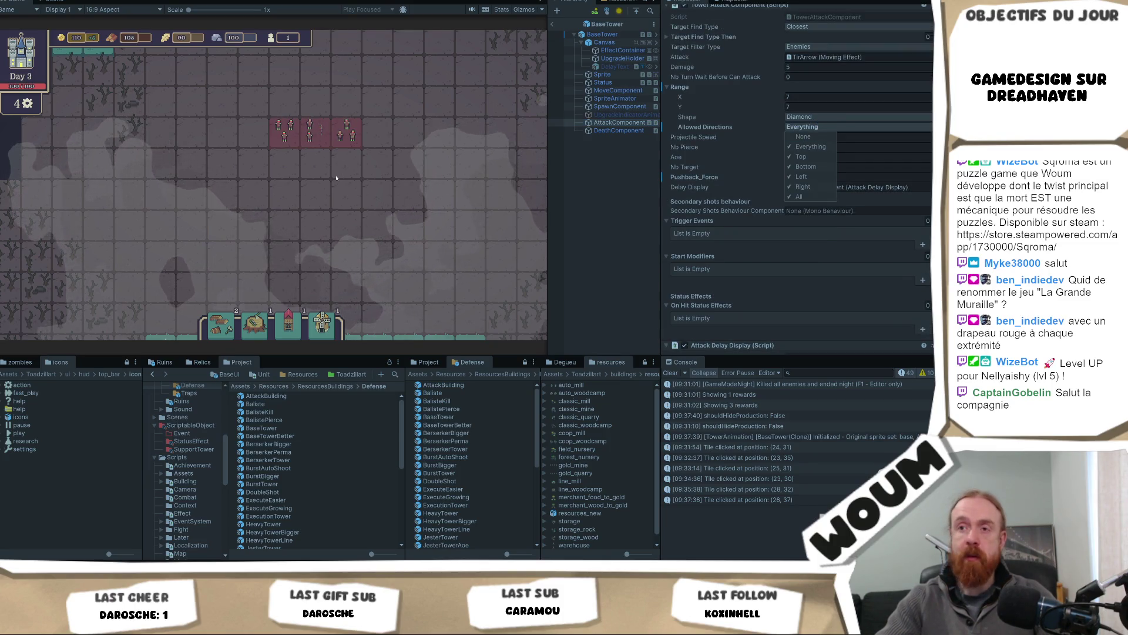
click(259, 337)
click(288, 323)
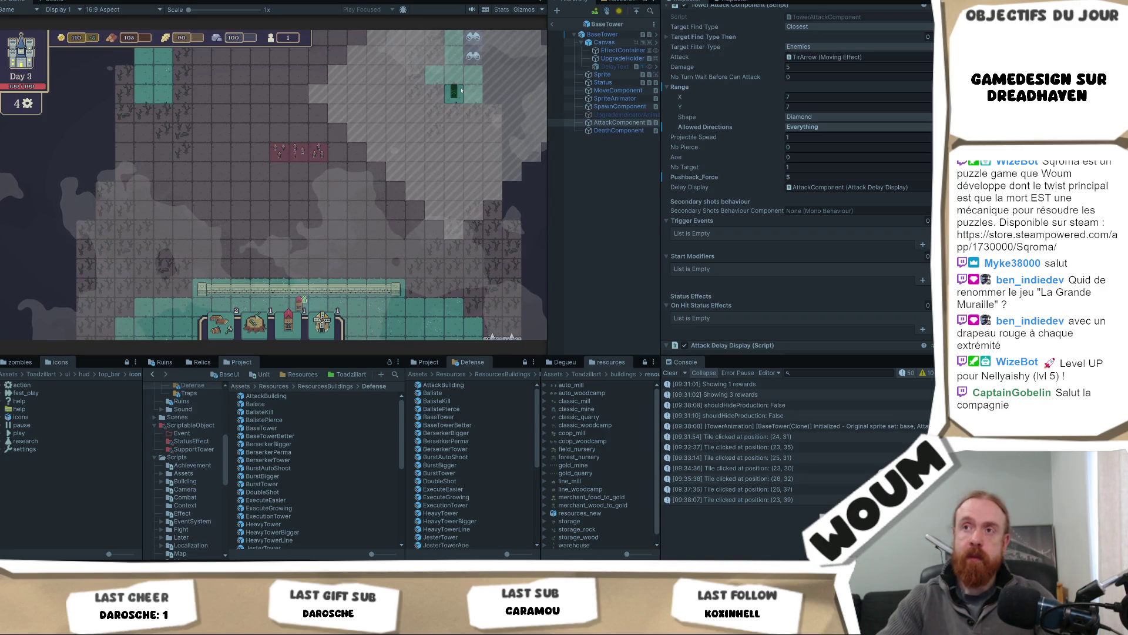
Cancel the pending placement, pan the map sideways, and pick up a Base Tower again.
key(Escape)
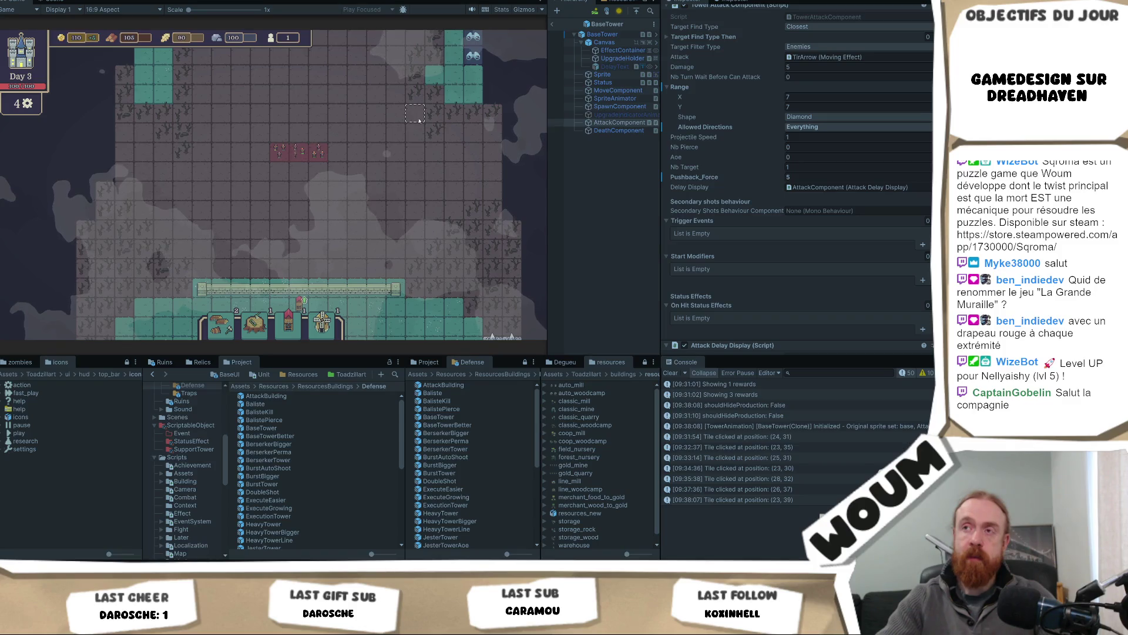
key(d)
key(a)
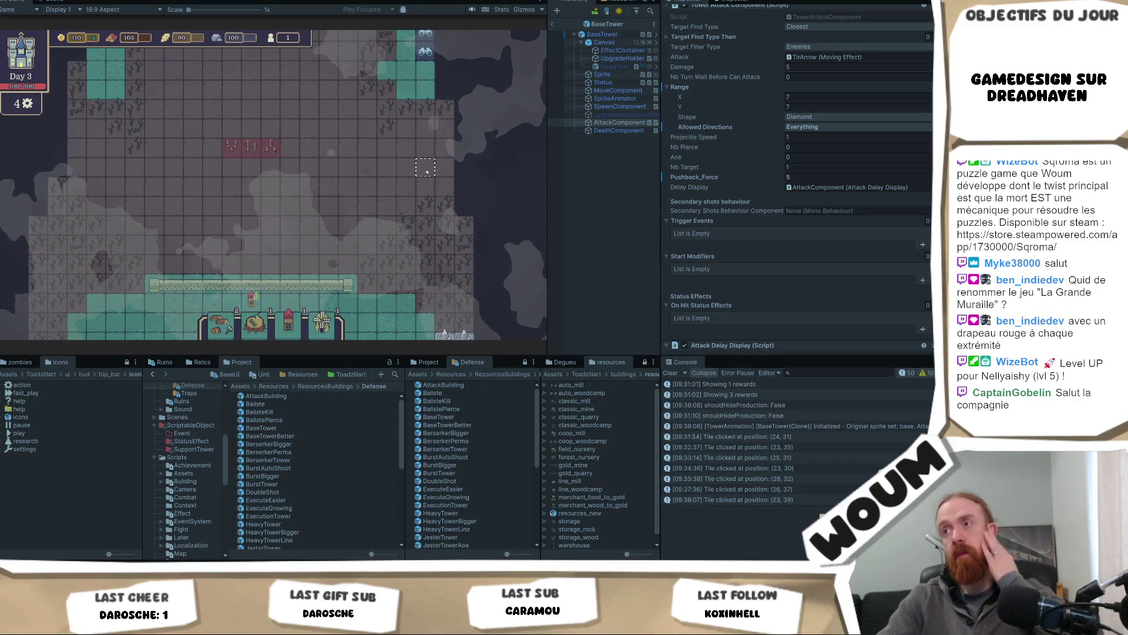
click(288, 320)
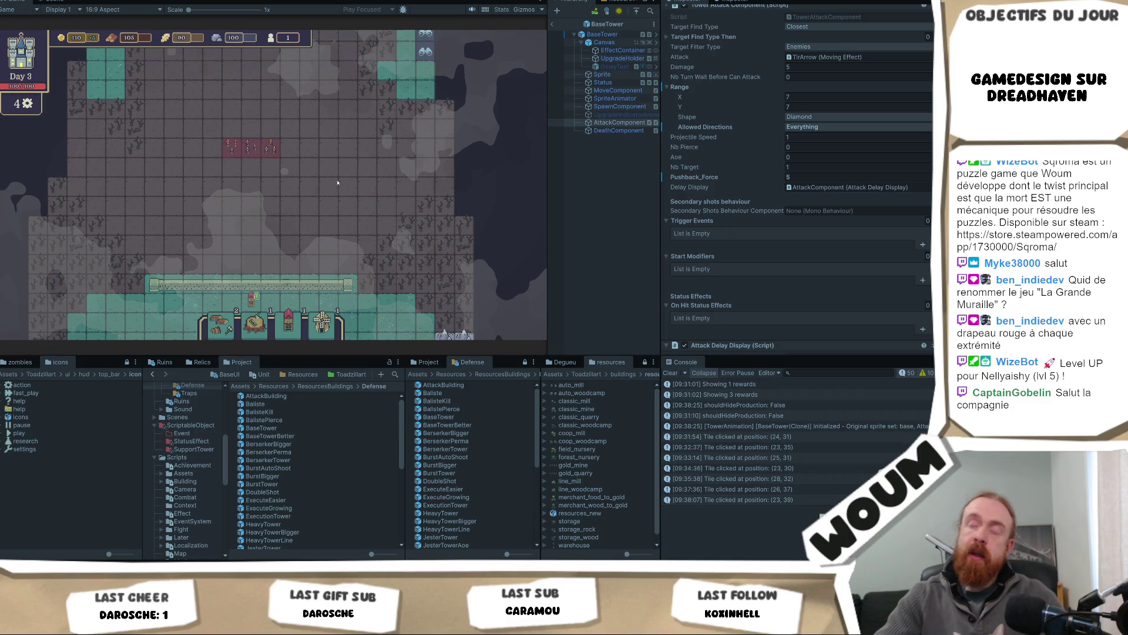
Place a Base Tower near the map's top right, then pan right to inspect the 100 HP wall.
click(329, 244)
mouse_move(288, 320)
mouse_down()
mouse_move(424, 79)
mouse_move(407, 112)
mouse_move(408, 96)
mouse_up()
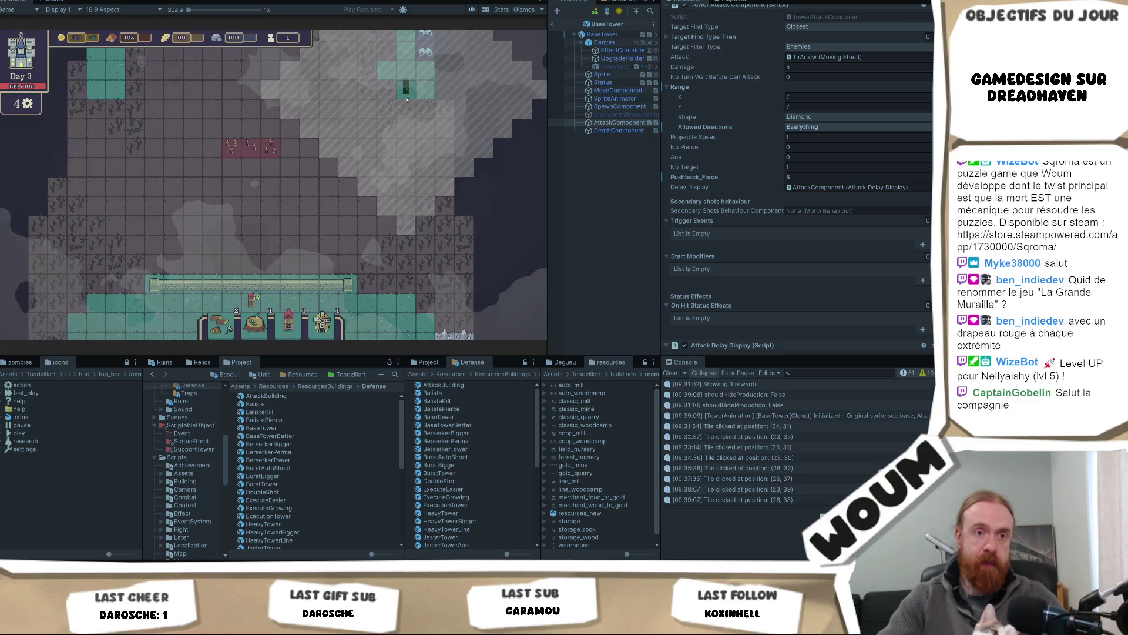
key(Escape)
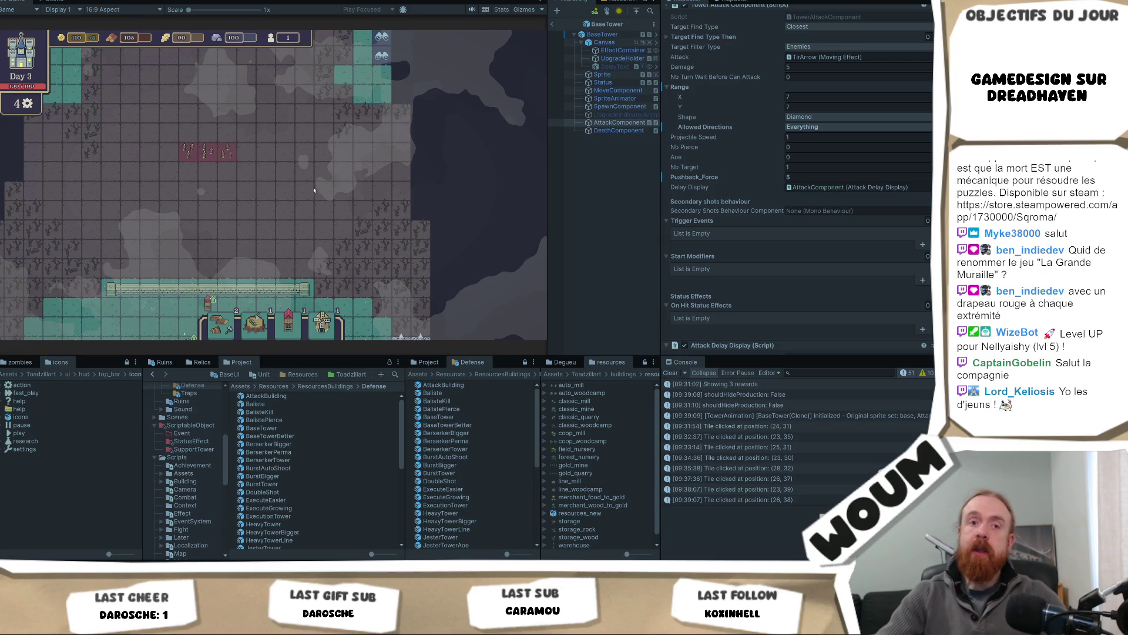
drag(240, 246, 279, 246)
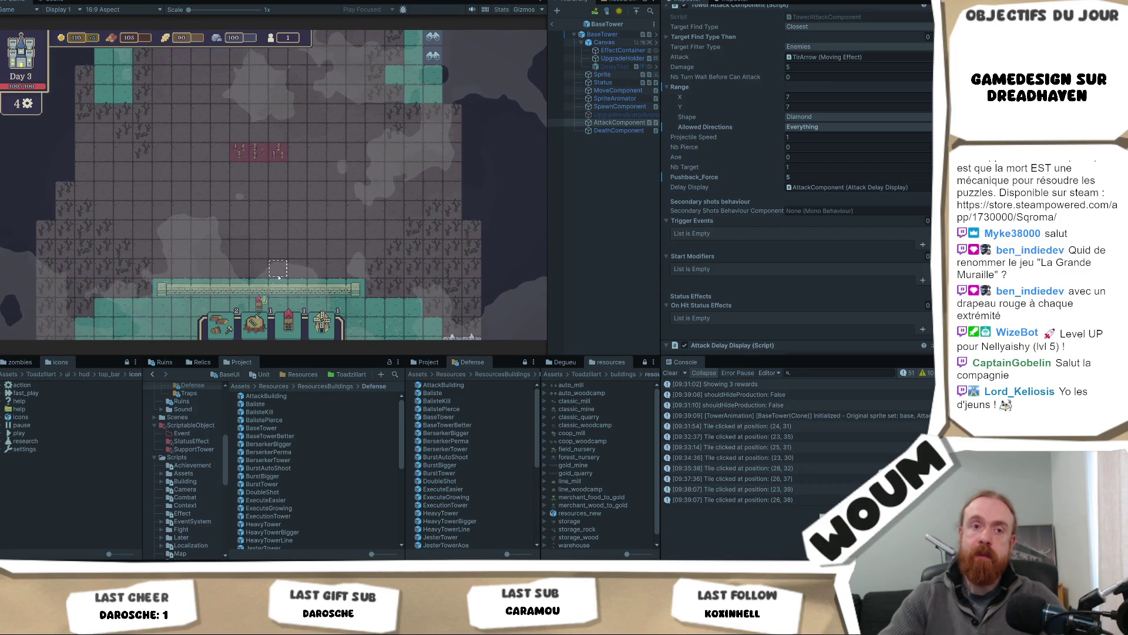
mouse_move(274, 281)
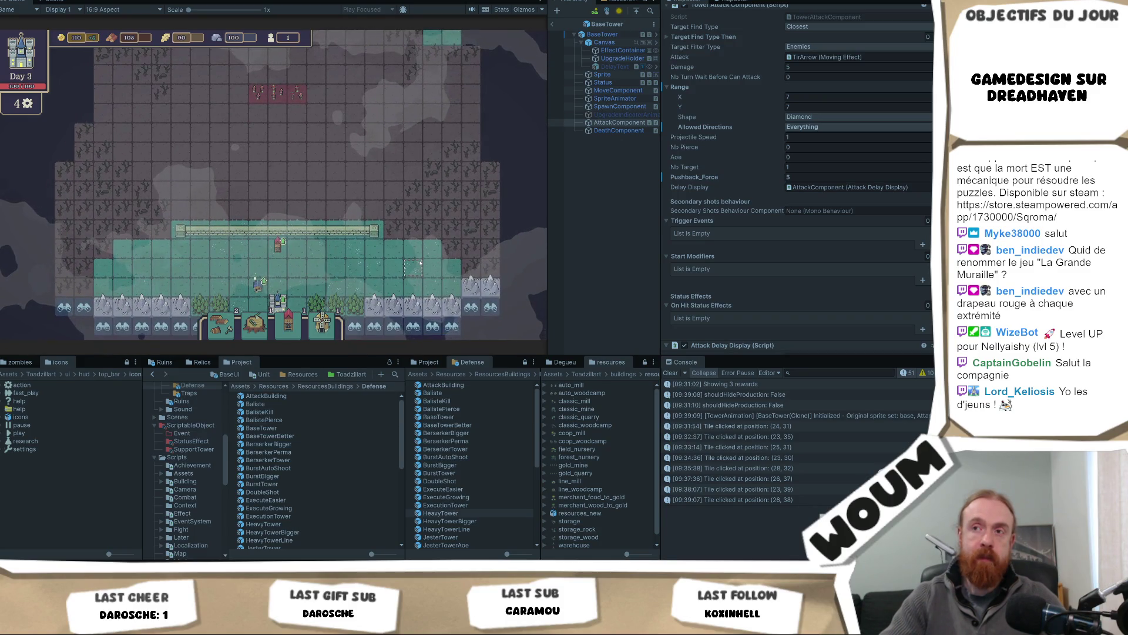
Pan the running game map in all directions to survey the area around the Base Tower.
key(w)
key(a)
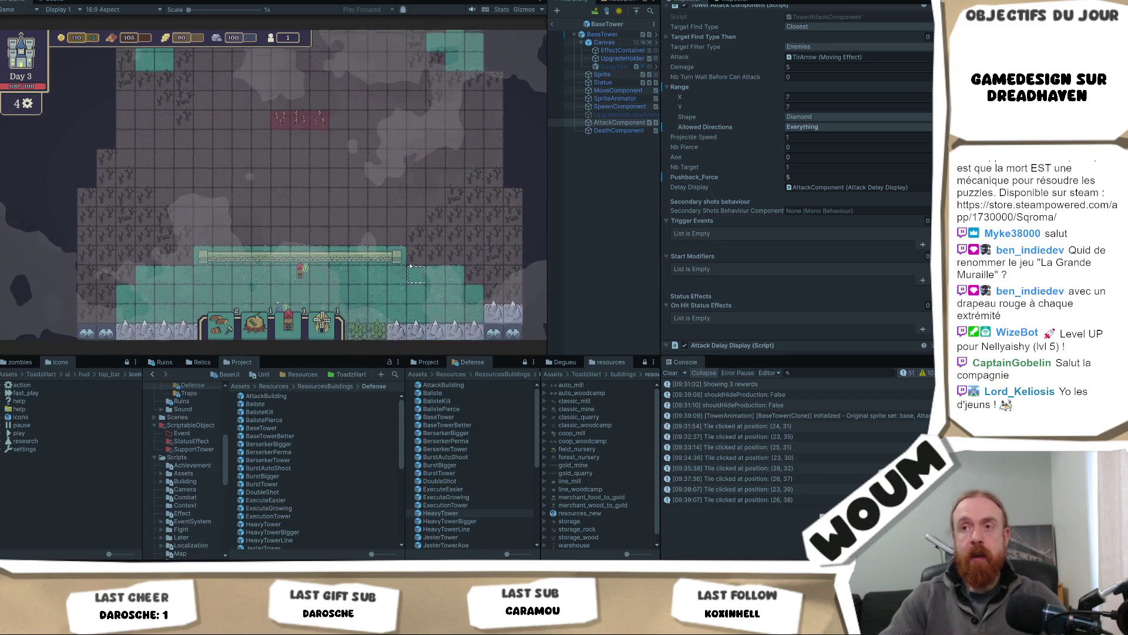
key(s)
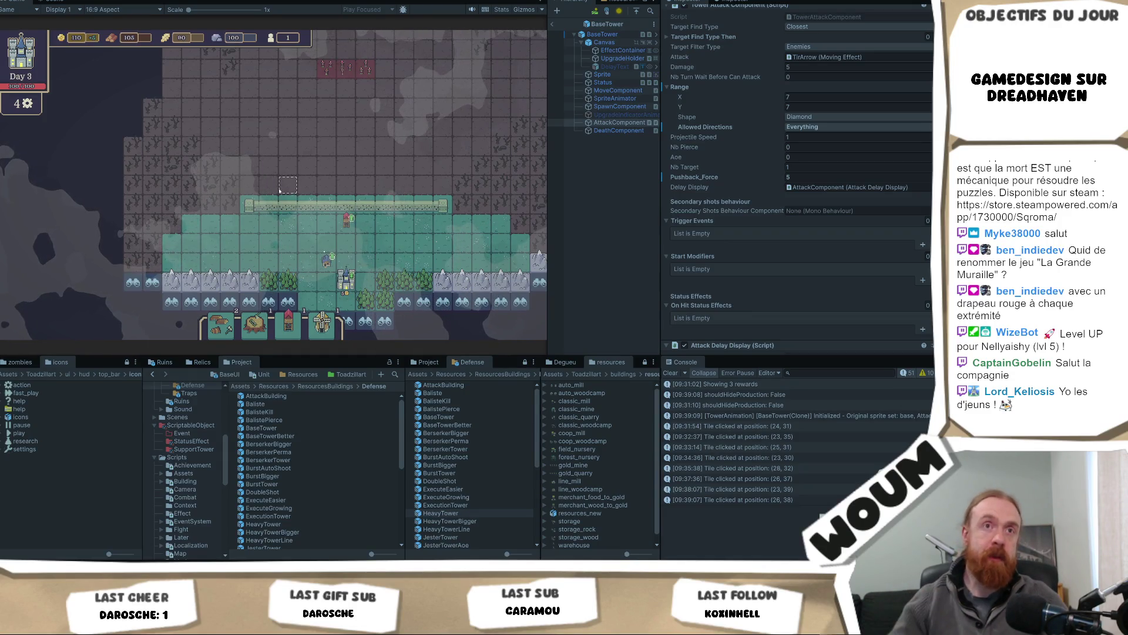
key(d)
key(s)
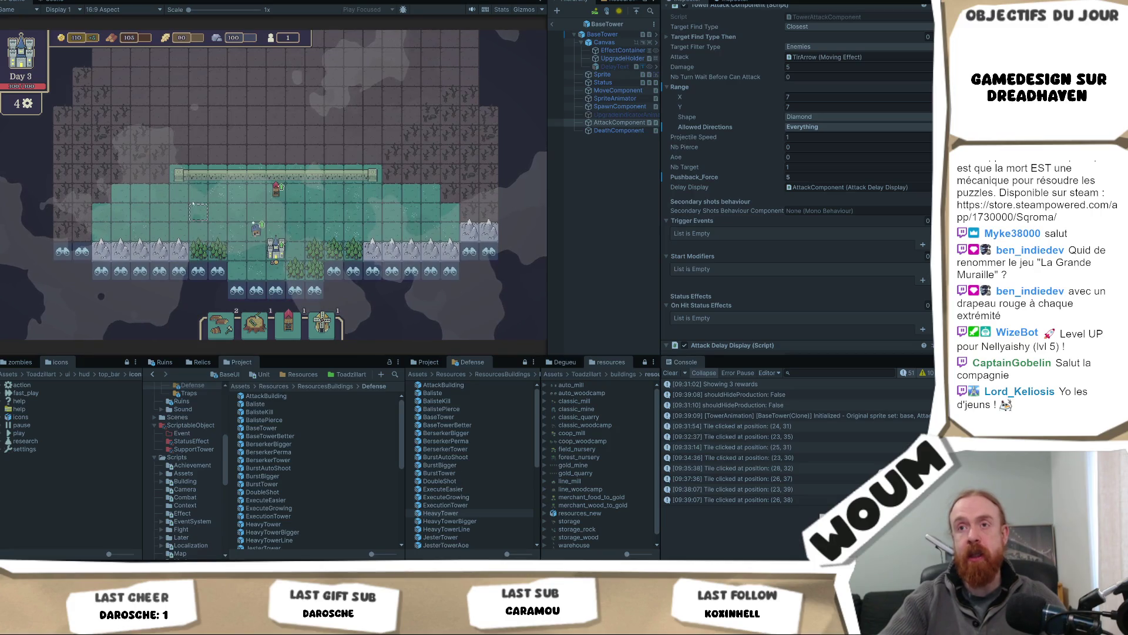
key(w)
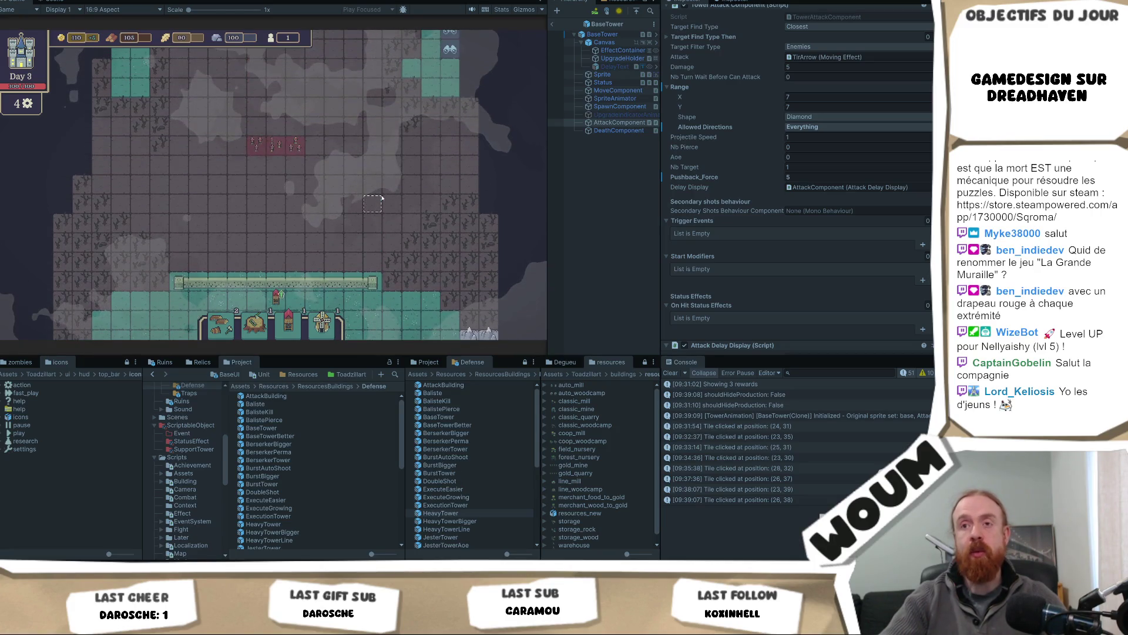
key(s)
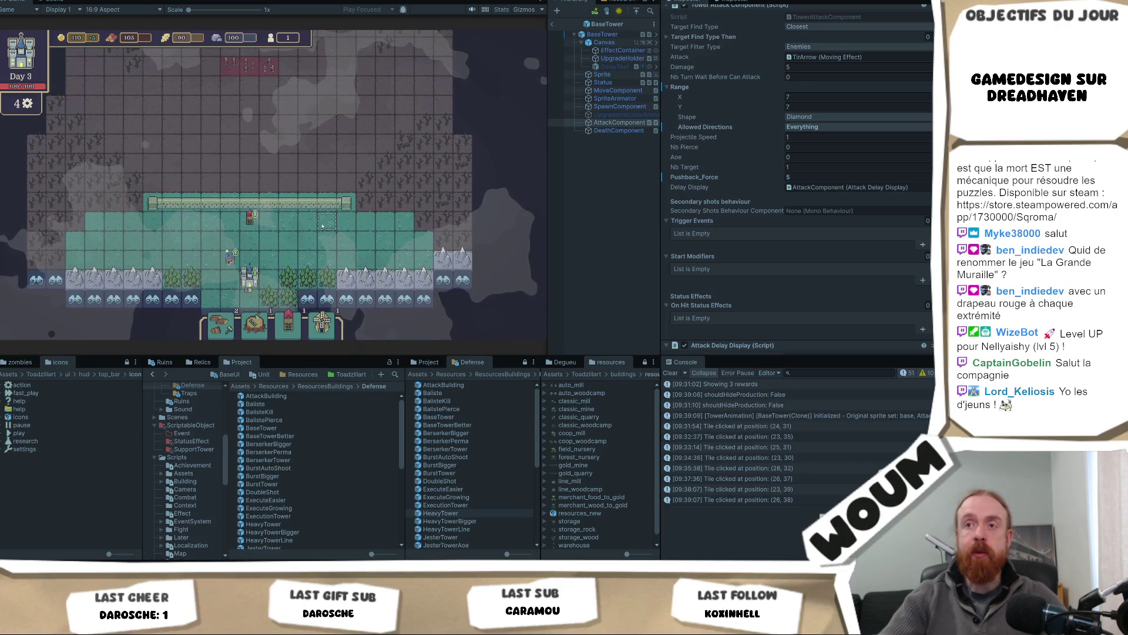
key(a)
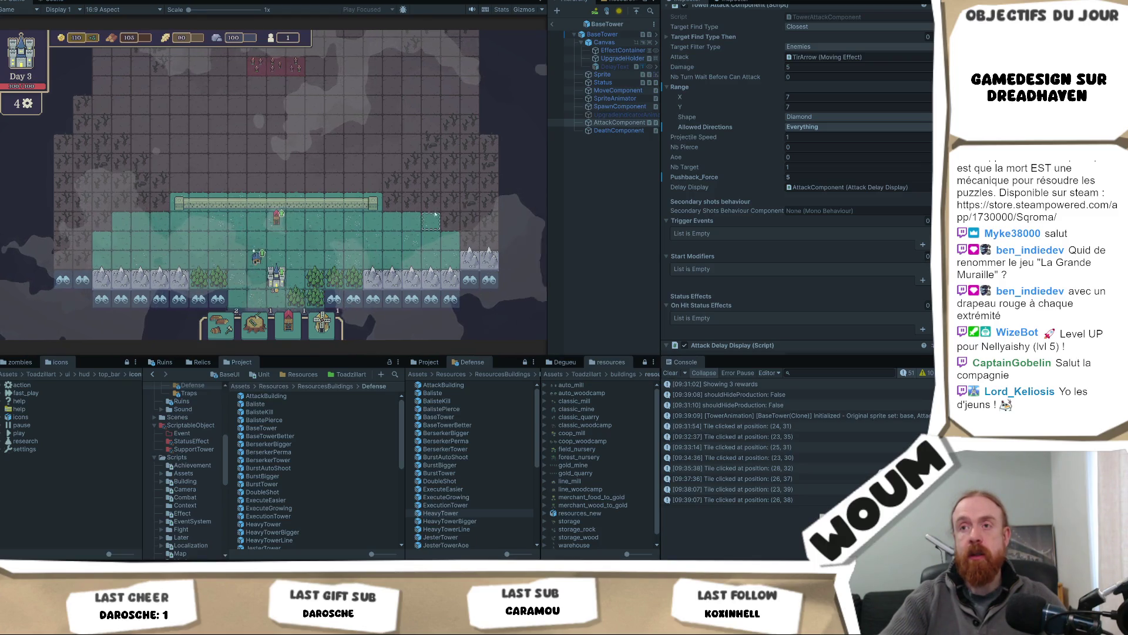
key(a)
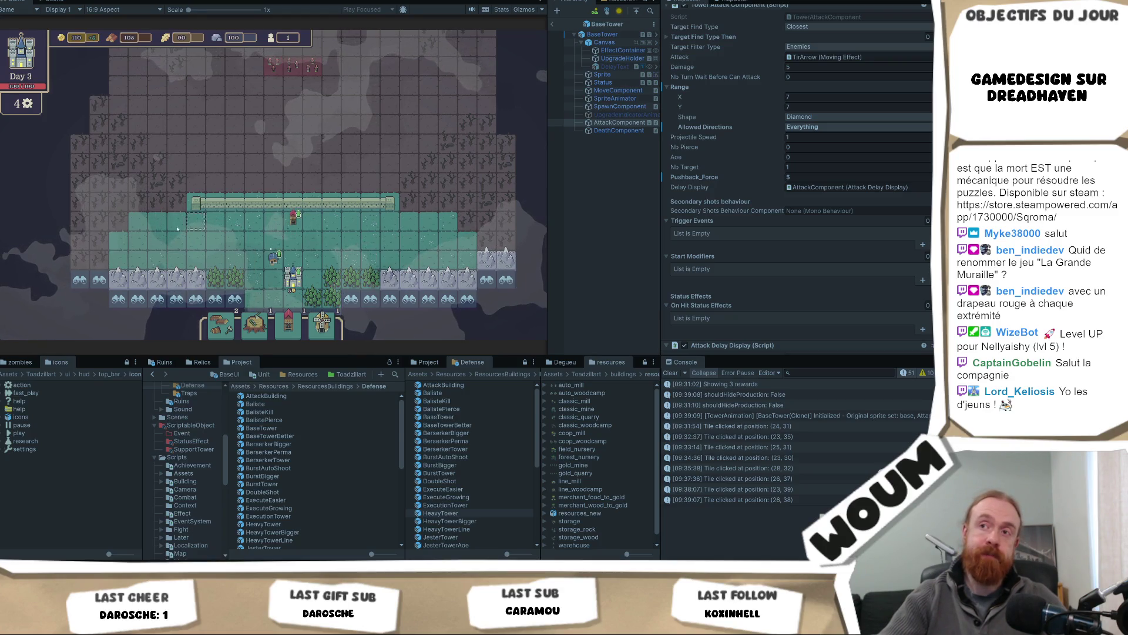
Read the Base Tower tooltip (damage 5, 7-tile range), then pan the map up and back toward the wall.
mouse_move(293, 224)
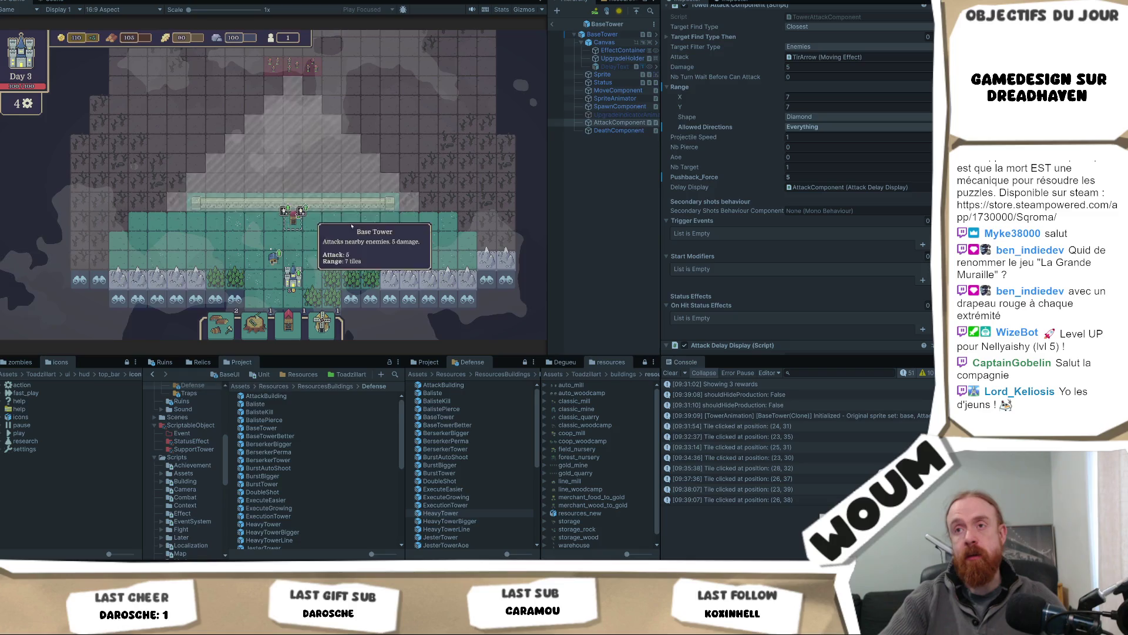
key(w)
key(d)
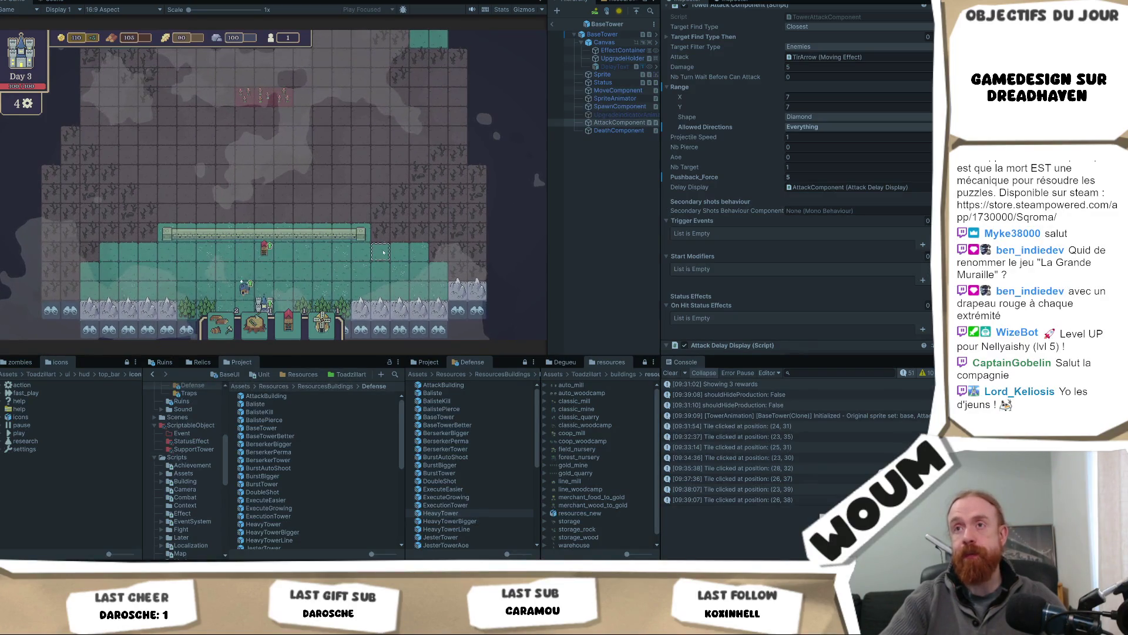
key(w)
key(s)
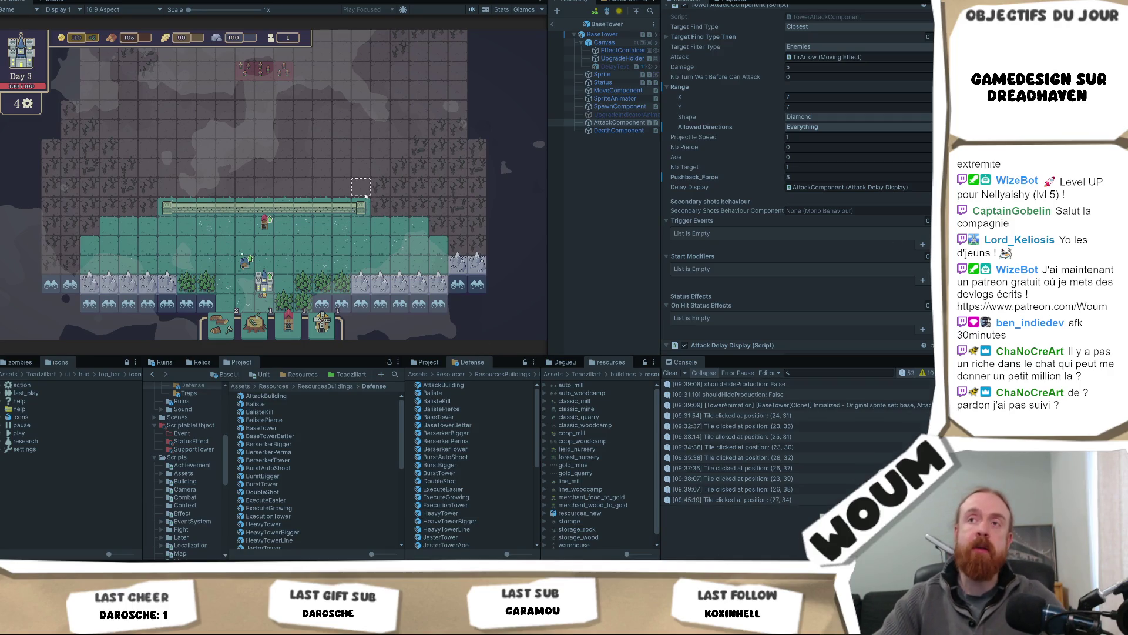
Select the empty tile above the town wall and pan the view left and back right.
click(414, 148)
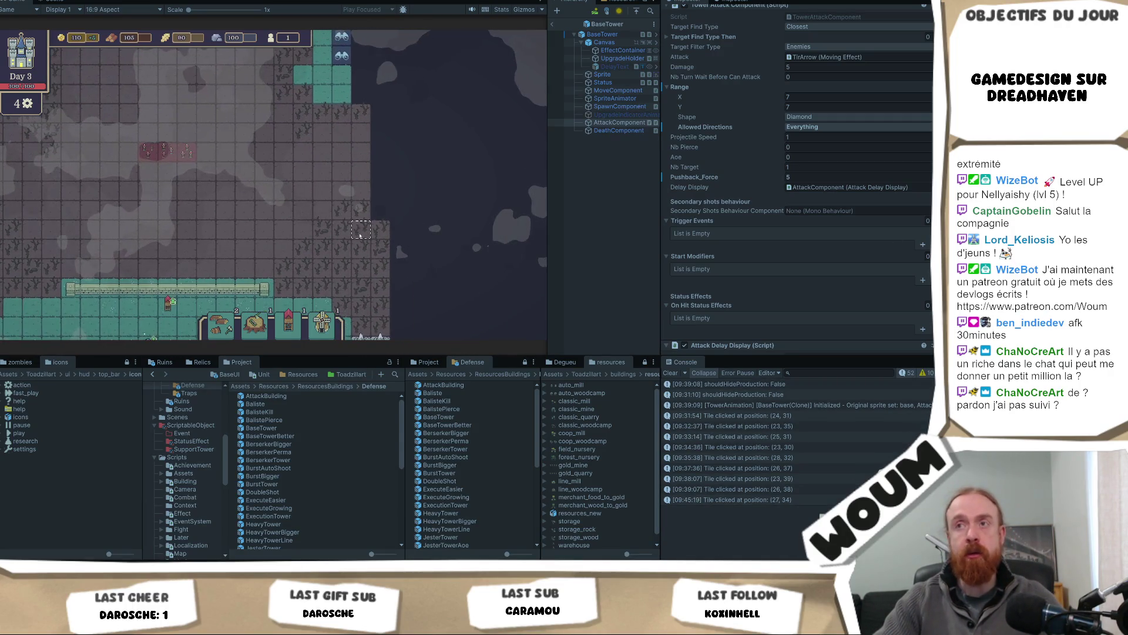
key(a)
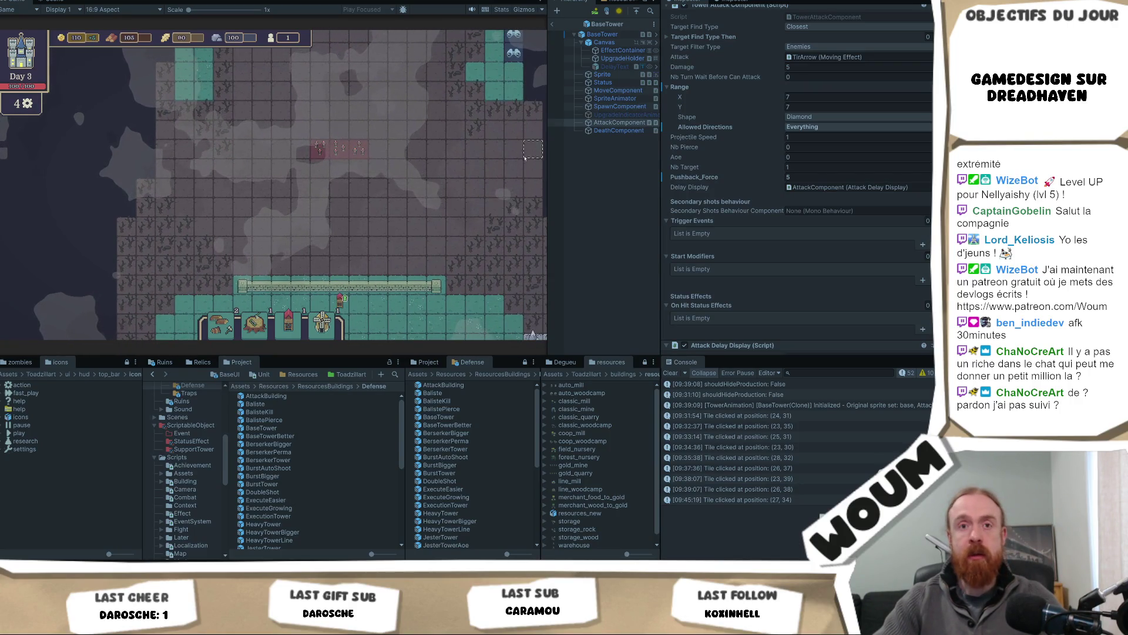
key(d)
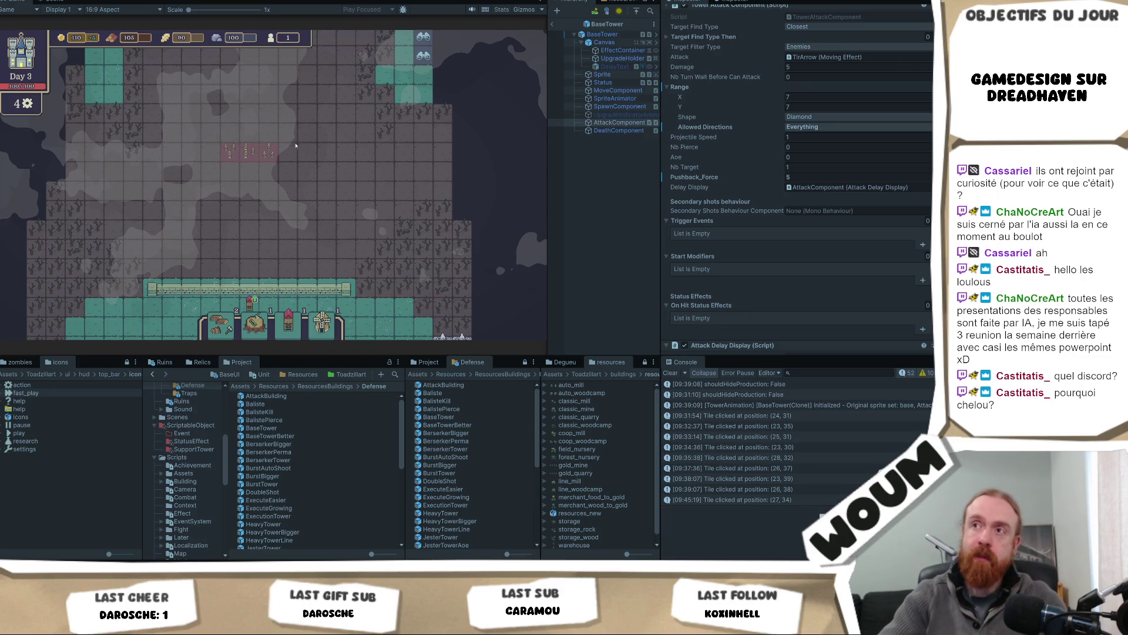
click(404, 240)
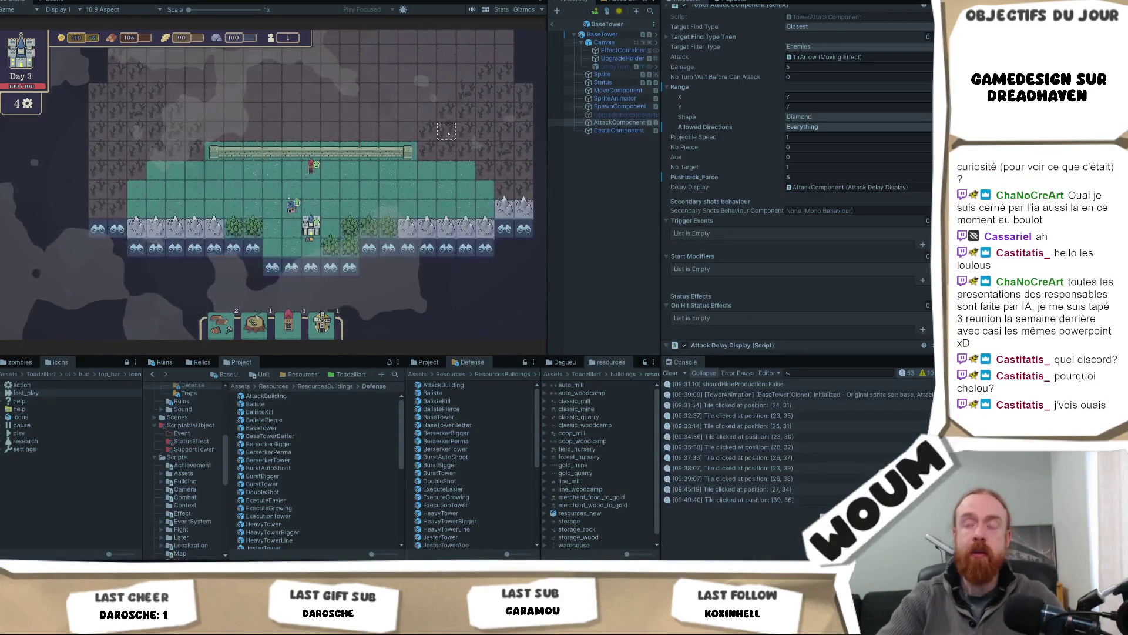
key(w)
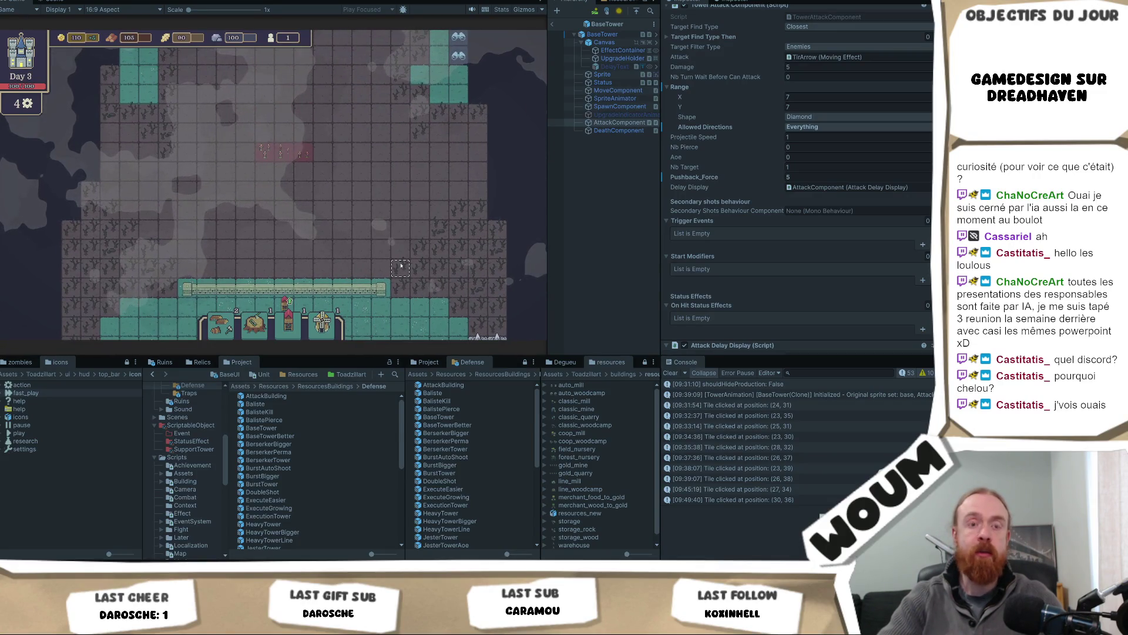
key(s)
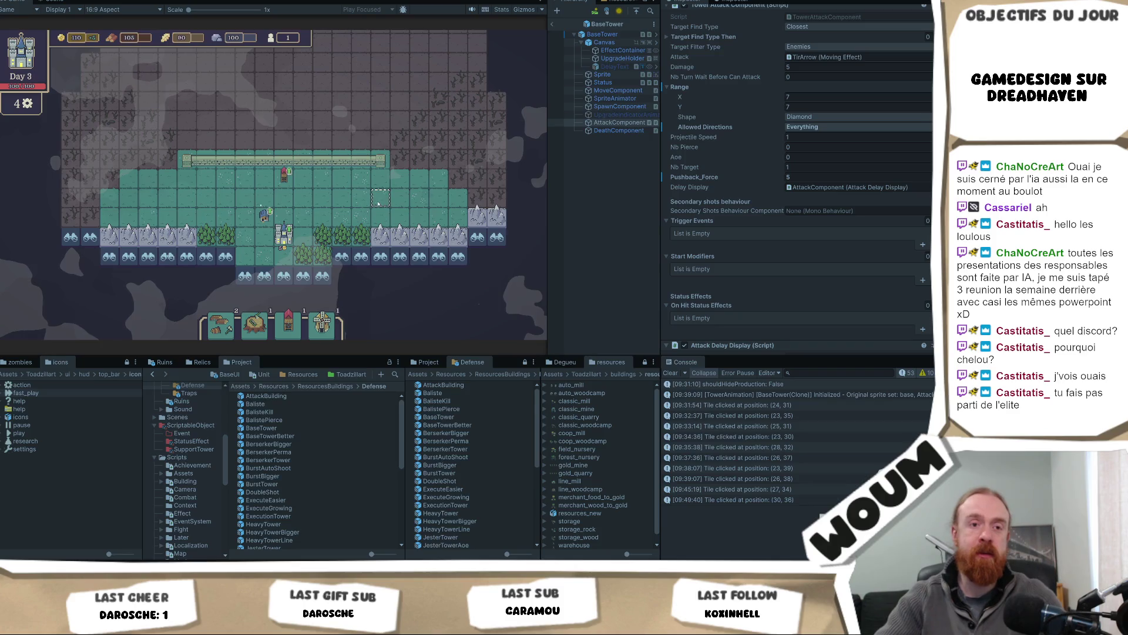
drag(386, 207, 382, 217)
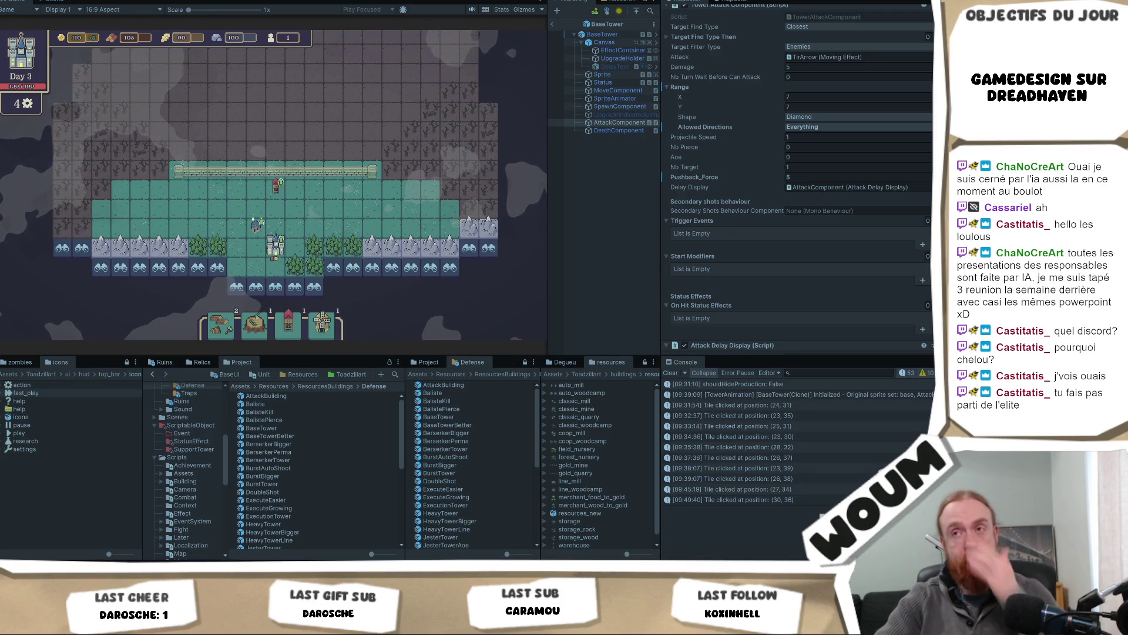
key(w)
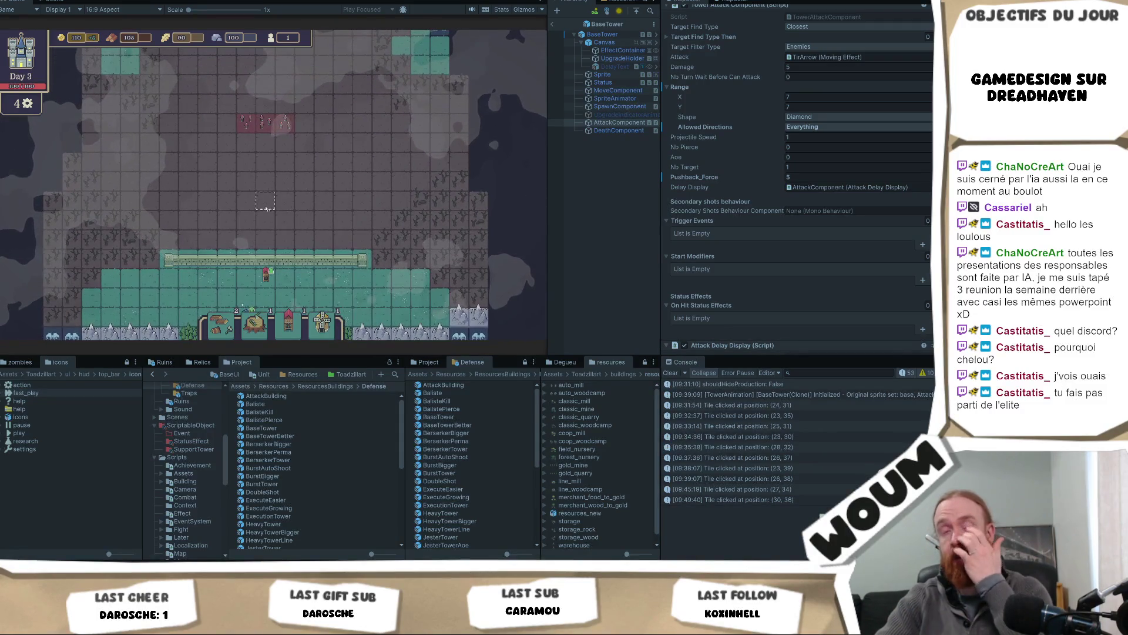
key(s)
key(a)
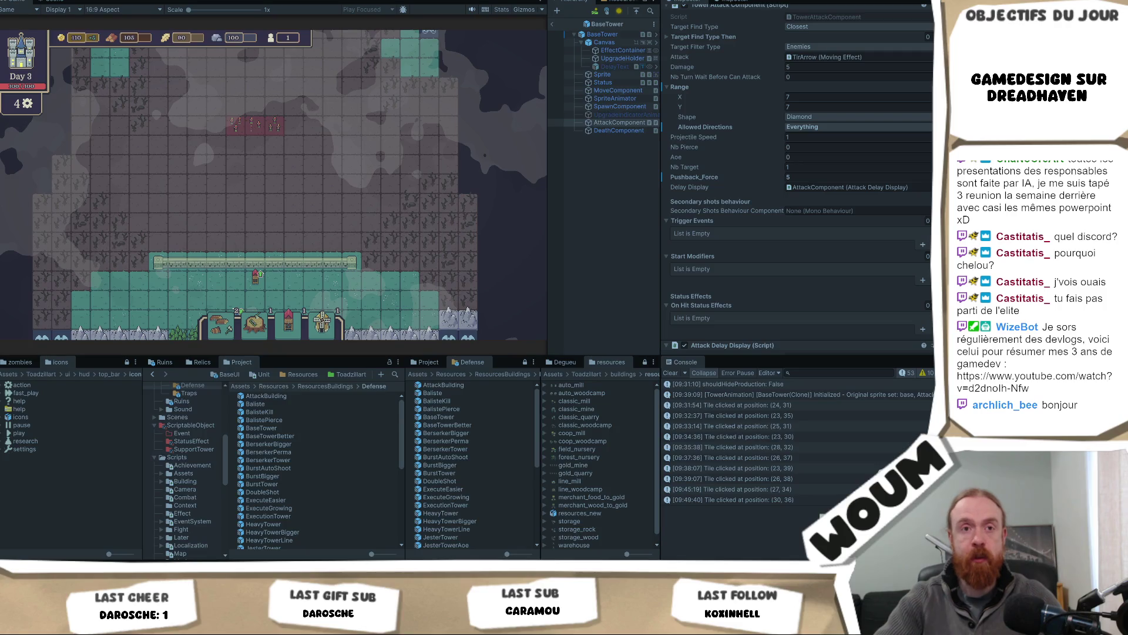
click(316, 180)
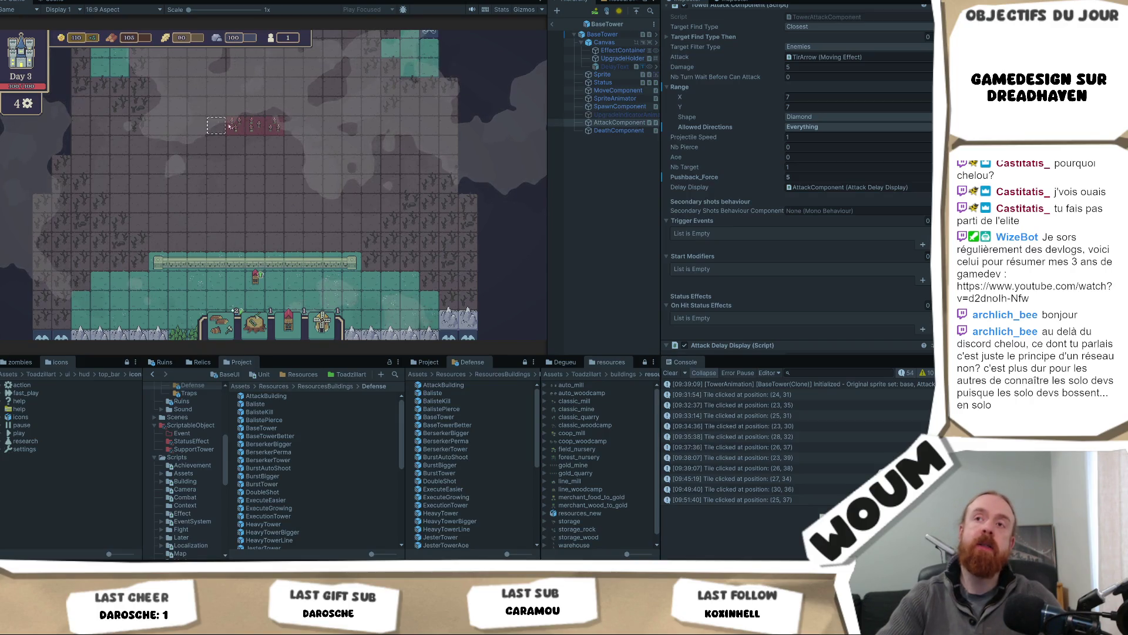
Drag the game map to another area, then switch to the Scene view showing the BaseTower prefab.
mouse_move(318, 139)
mouse_down()
mouse_move(263, 153)
mouse_move(289, 152)
mouse_up()
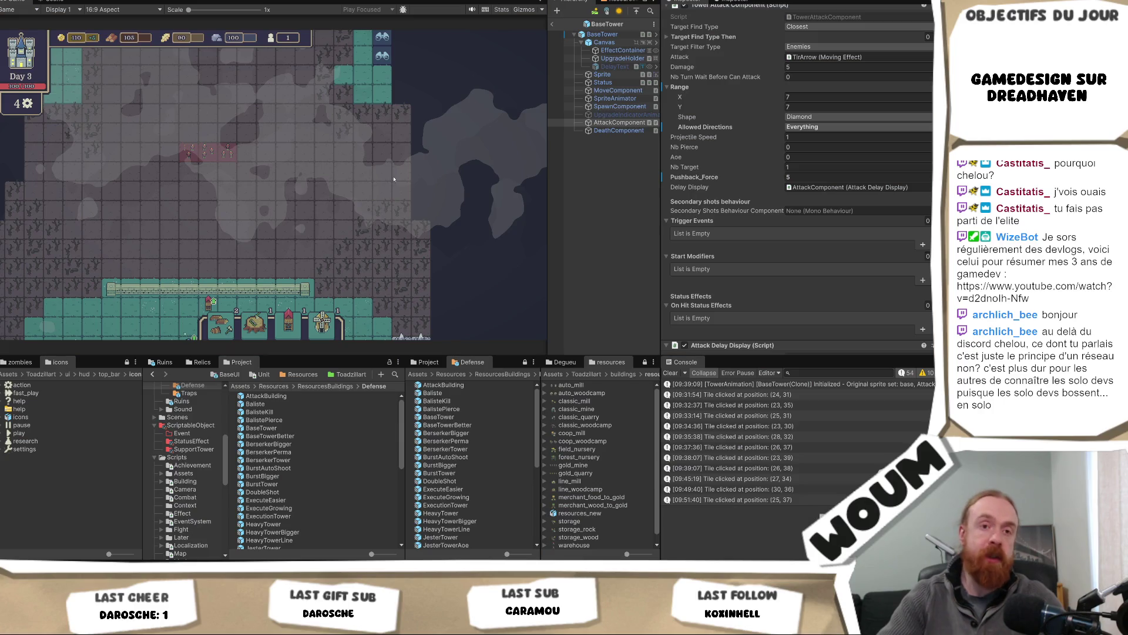
click(55, 1)
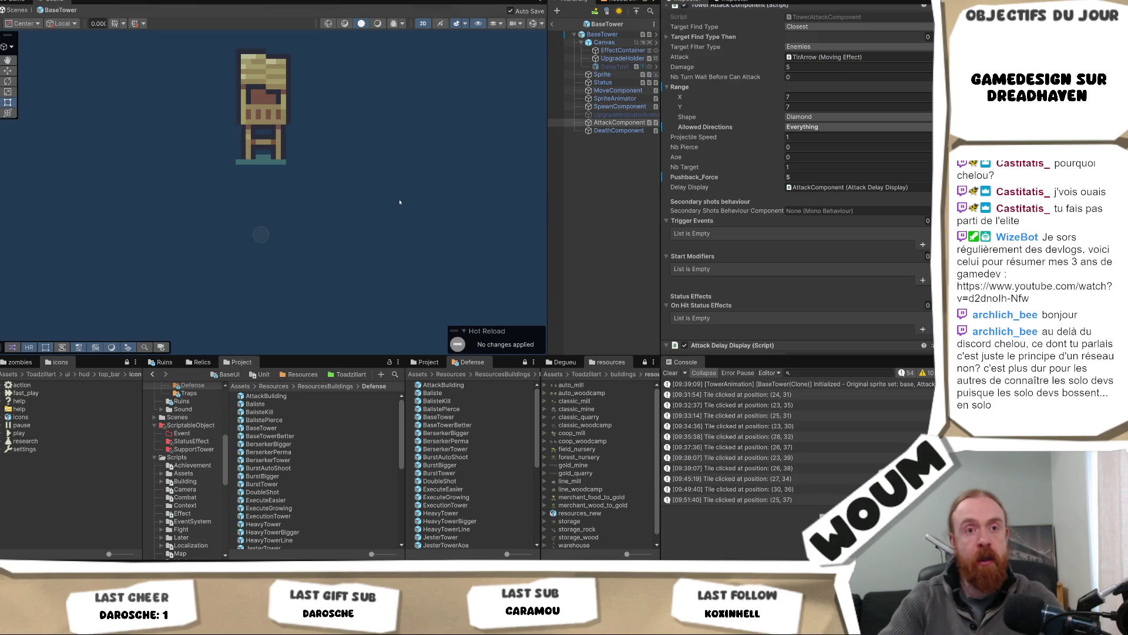
Exit the BaseTower prefab back to the testmap scene, widen the Hierarchy, and pan the map.
click(551, 24)
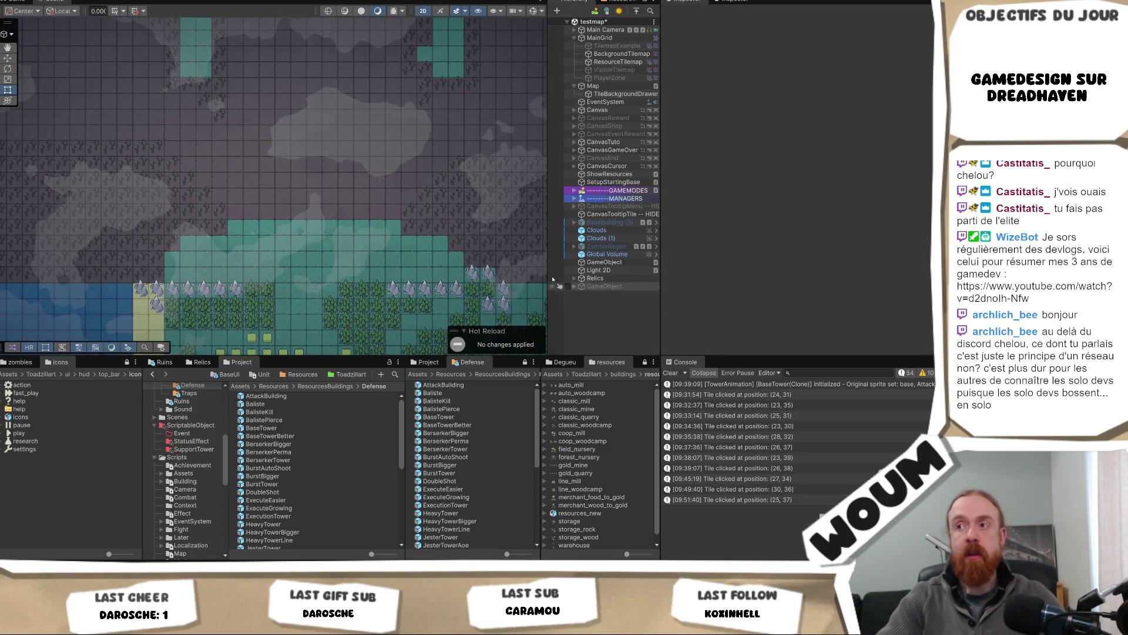
drag(547, 269, 508, 270)
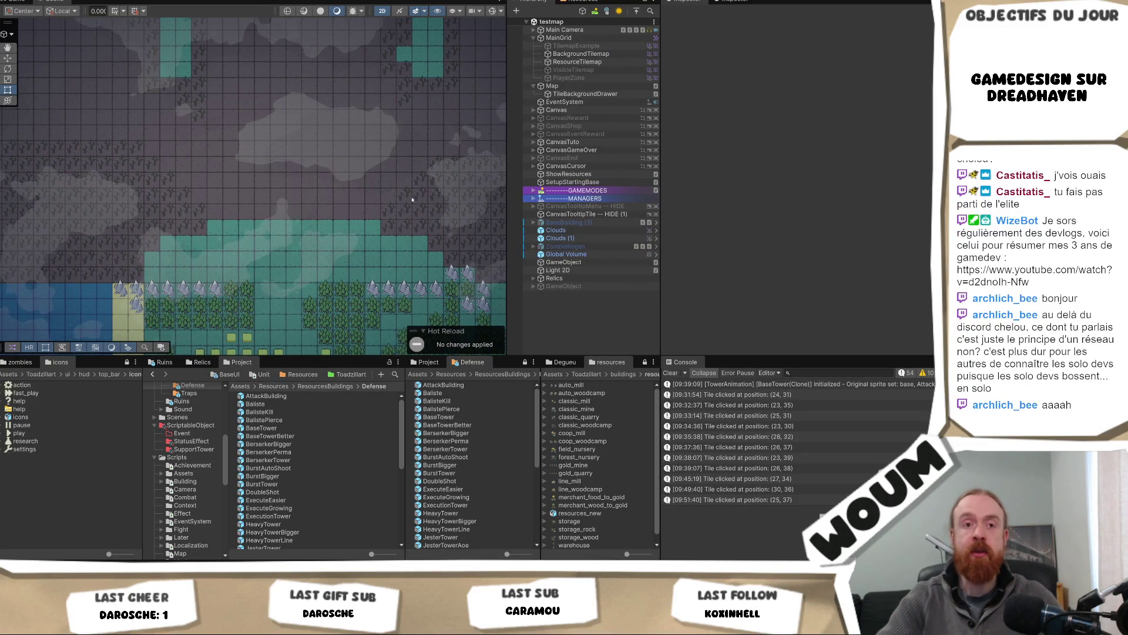
drag(379, 198, 310, 211)
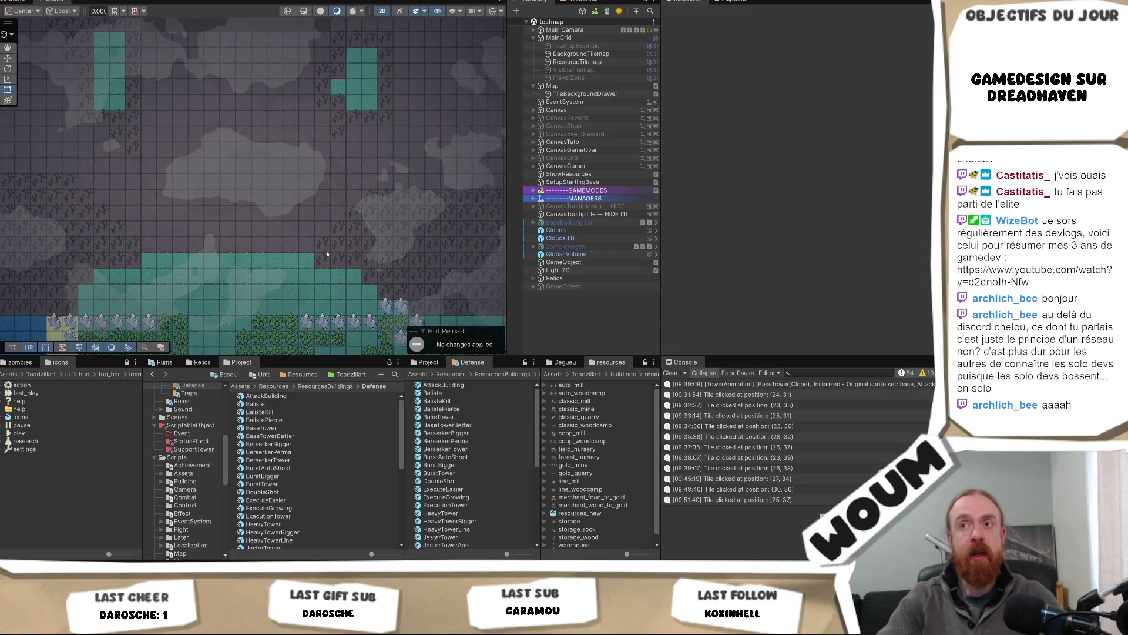
scroll(310, 211, up, 1)
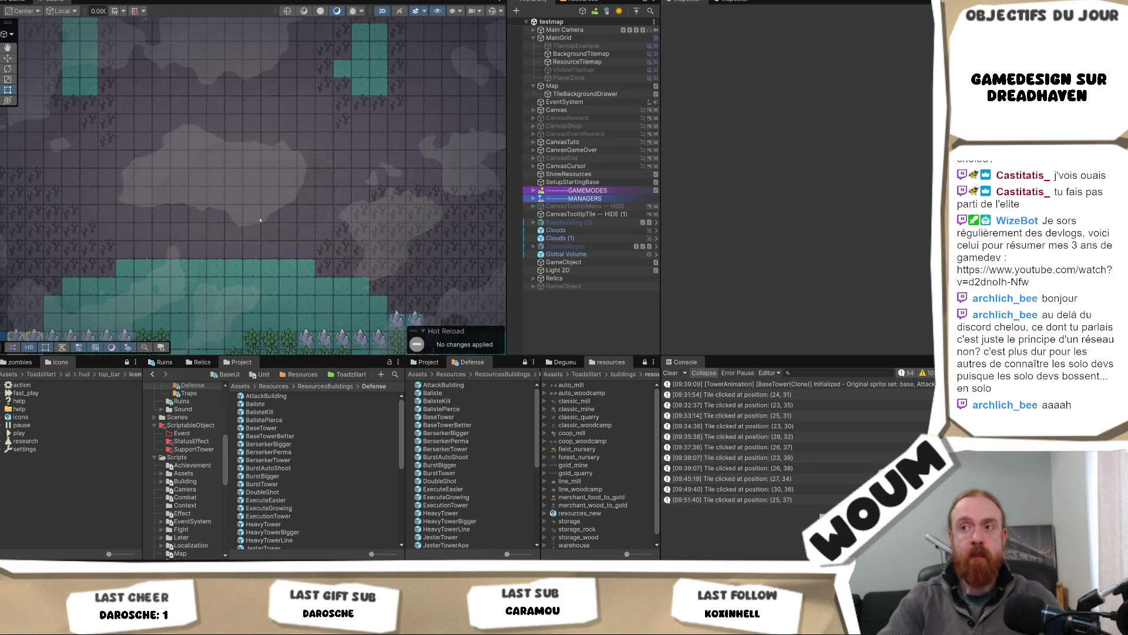
Pan the Scene view across the upper terrain, then return to the running Game view.
drag(264, 219, 268, 248)
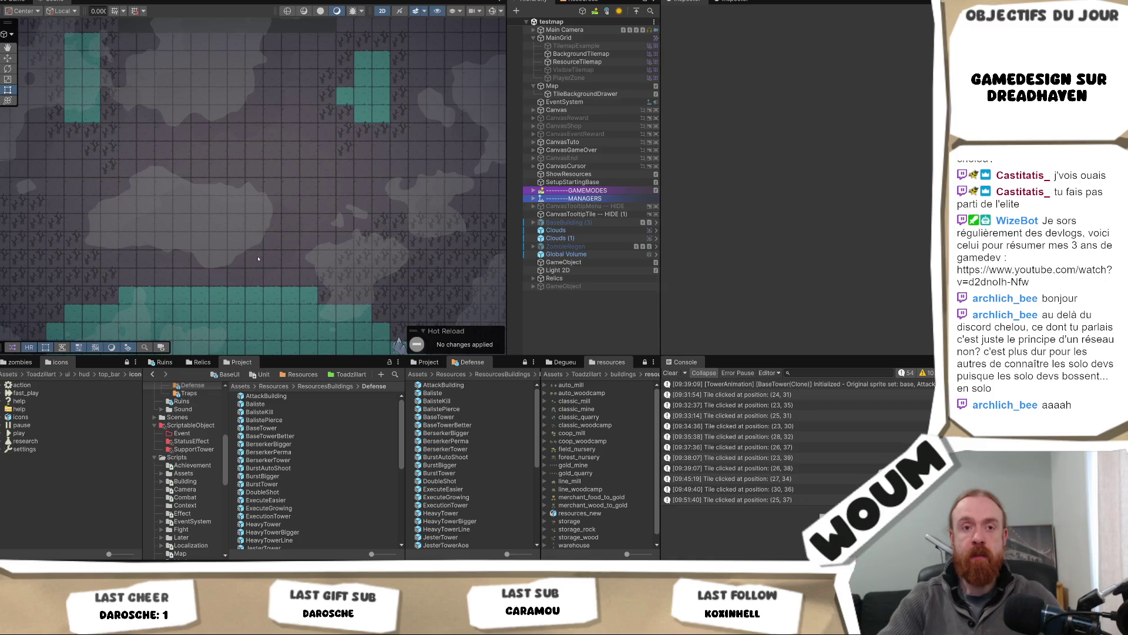
mouse_move(236, 270)
mouse_down()
mouse_move(249, 230)
mouse_move(253, 277)
mouse_up()
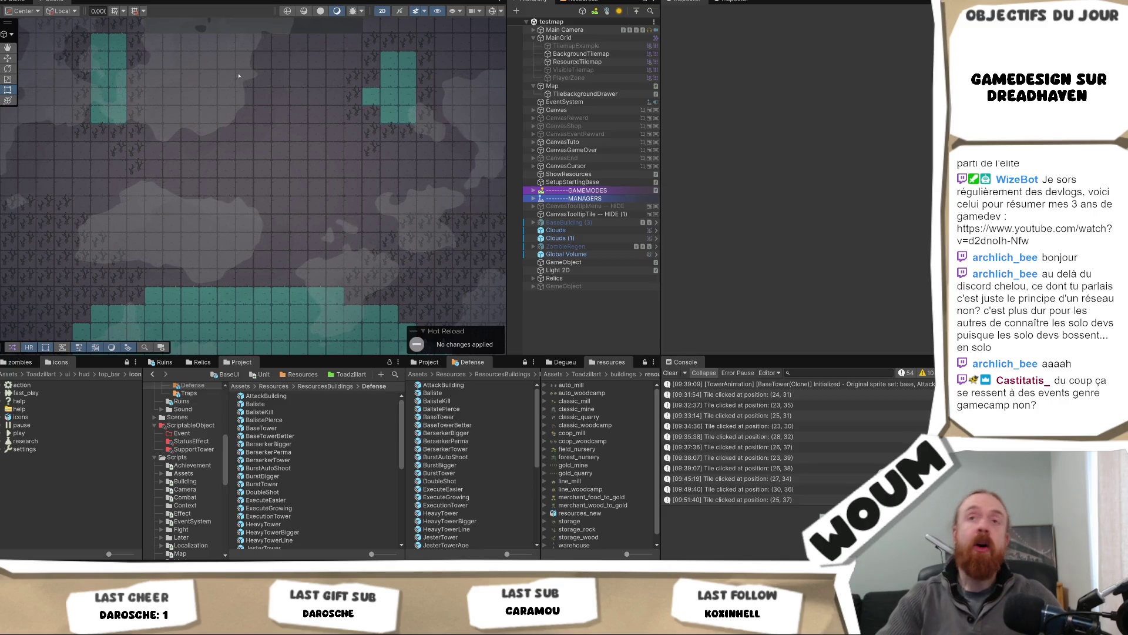
mouse_move(266, 285)
mouse_down()
mouse_move(285, 232)
mouse_move(268, 275)
mouse_up()
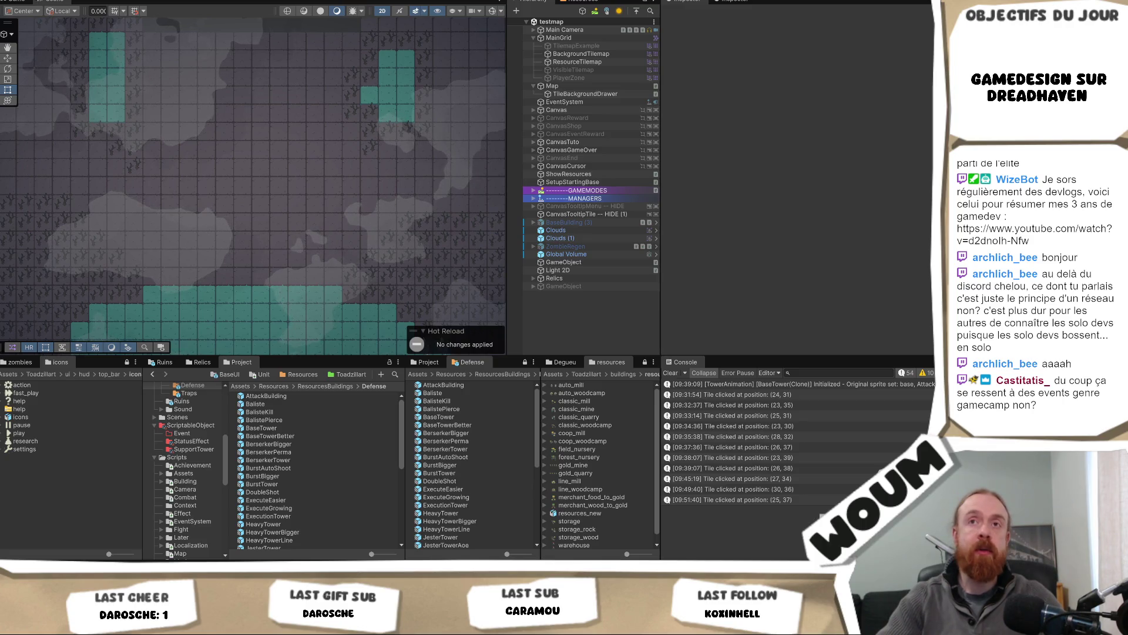
click(16, 2)
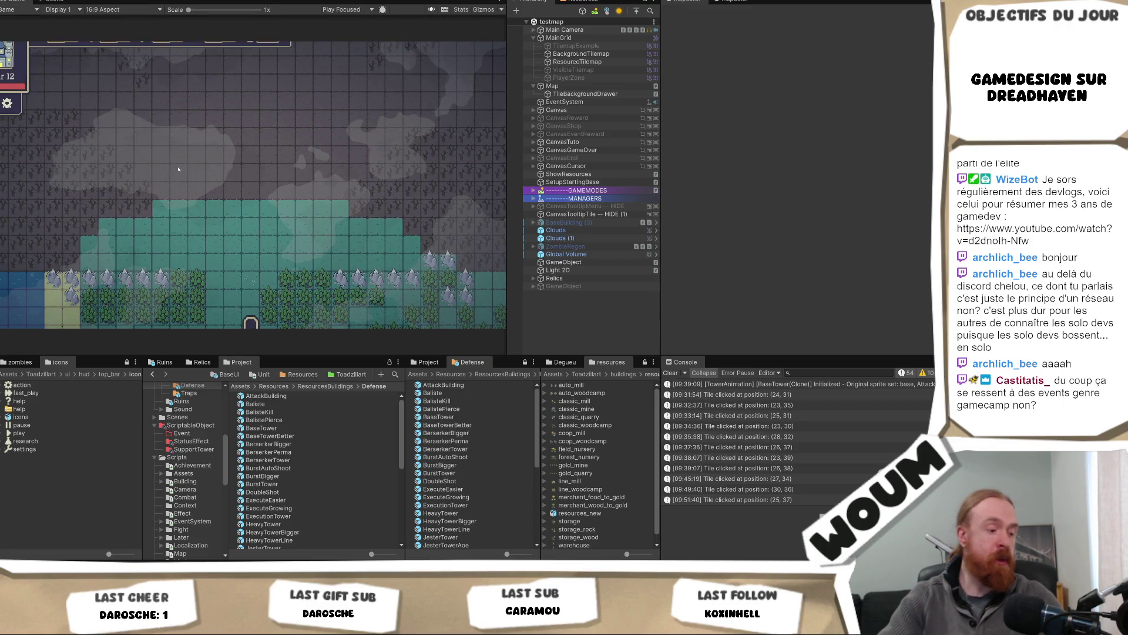
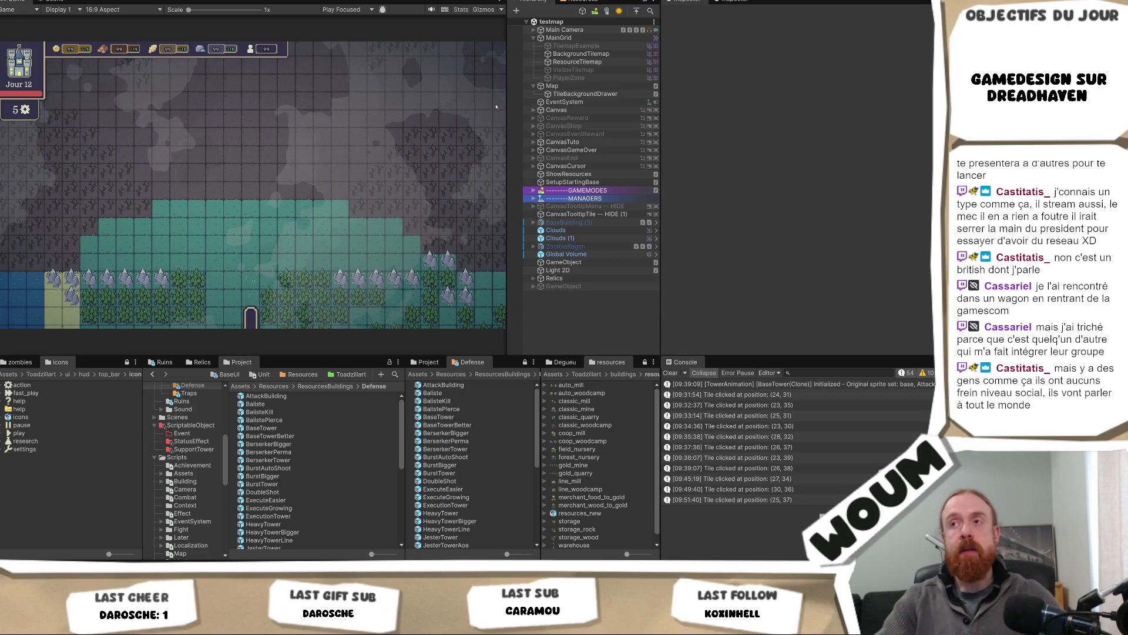
Widen the Game view and Hierarchy panels, then show the test map in the Scene view.
mouse_move(507, 109)
mouse_down()
mouse_move(553, 151)
mouse_move(512, 138)
mouse_up()
drag(662, 125, 756, 127)
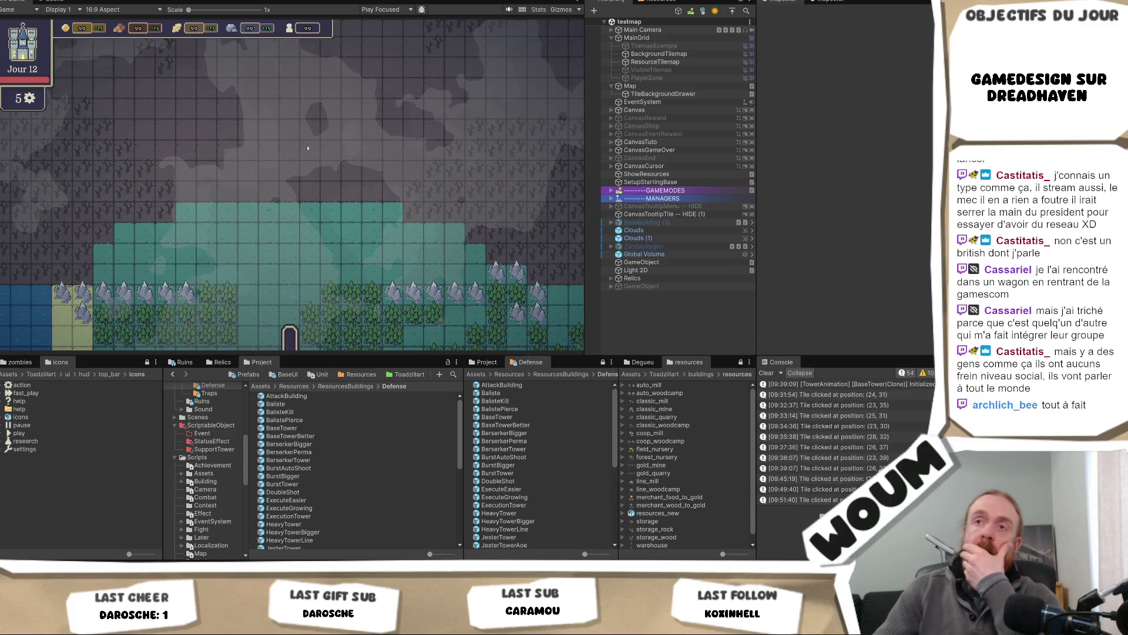
click(53, 2)
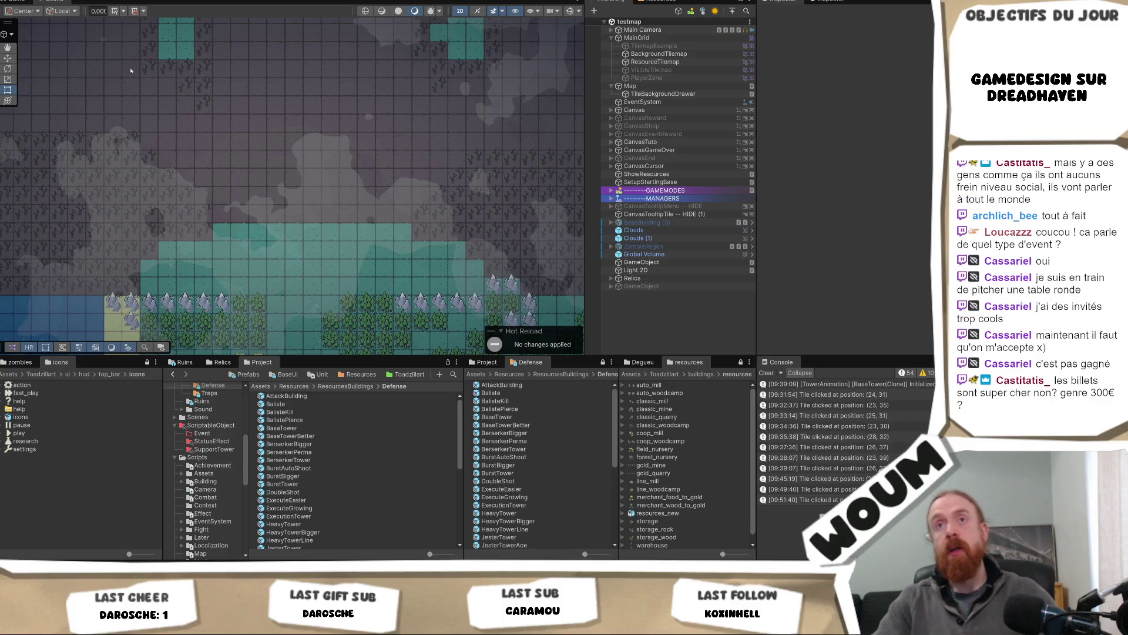
Pan across the test map to survey the teal and forest areas, then return to the Game view.
drag(452, 175, 358, 156)
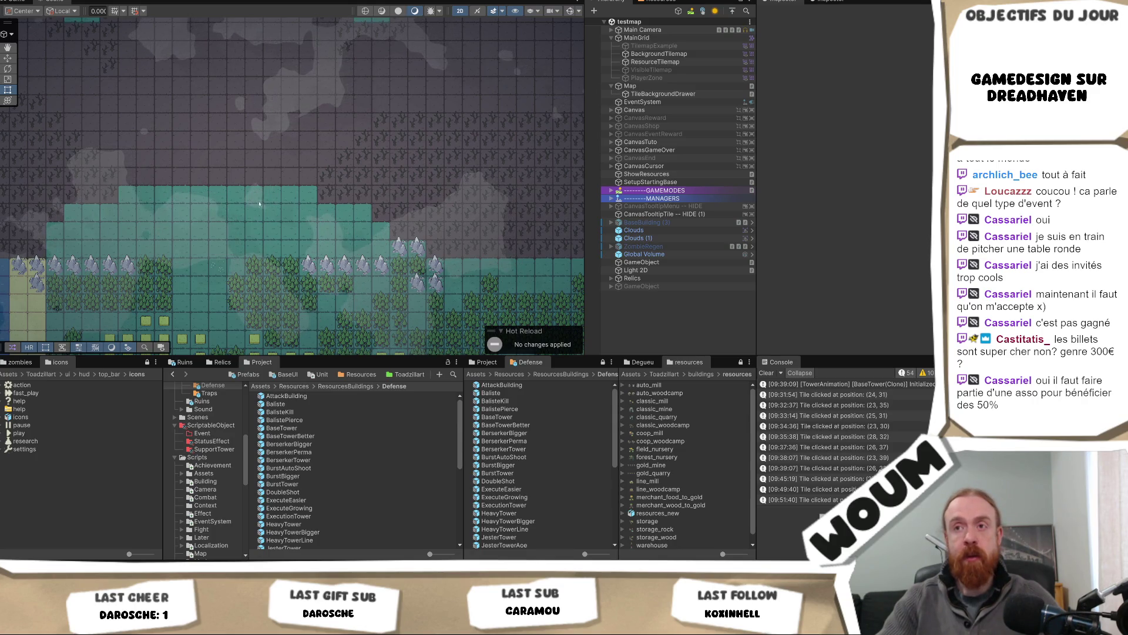
scroll(302, 241, down, 2)
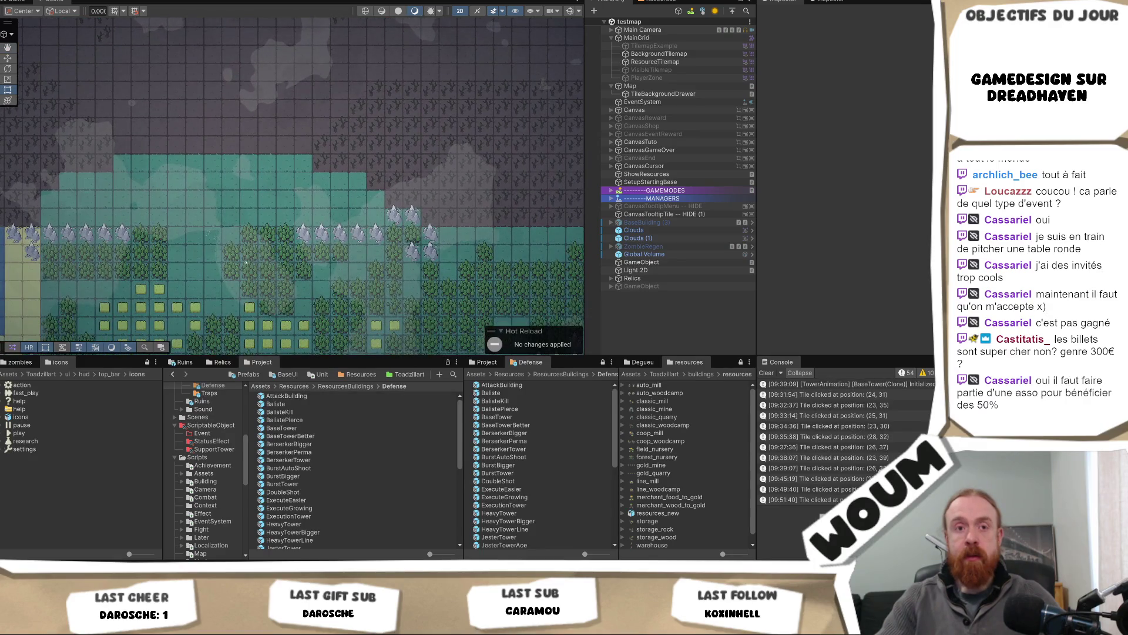
scroll(260, 219, down, 2)
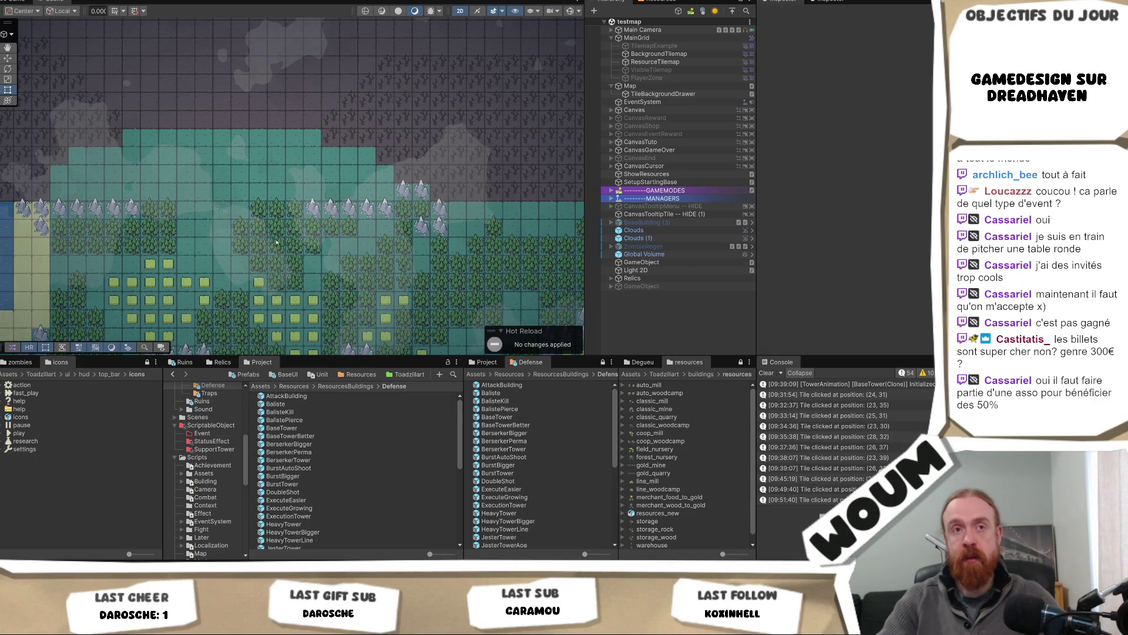
drag(332, 134, 364, 218)
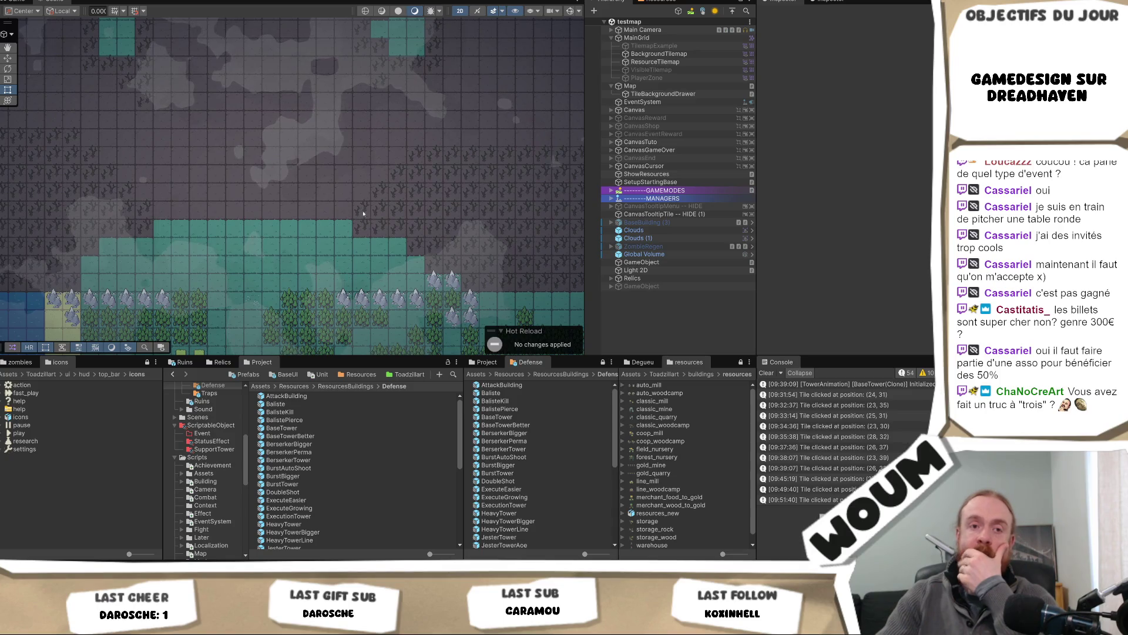
drag(325, 161, 338, 205)
drag(346, 82, 353, 124)
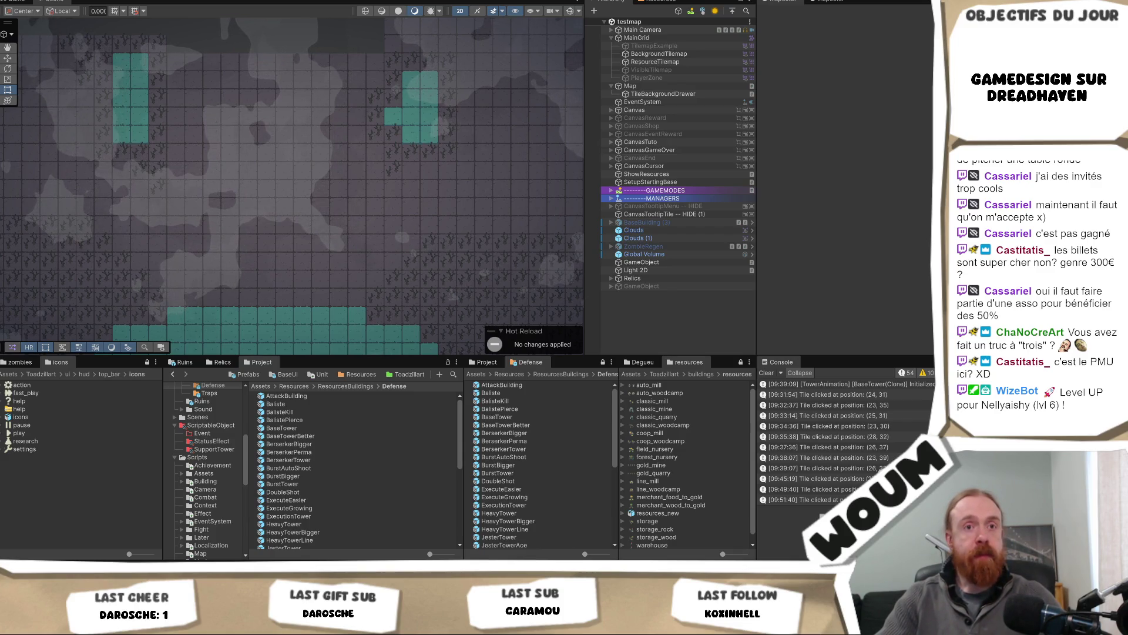
mouse_move(440, 259)
mouse_down()
mouse_move(419, 159)
mouse_move(364, 194)
mouse_move(359, 234)
mouse_move(357, 207)
mouse_up()
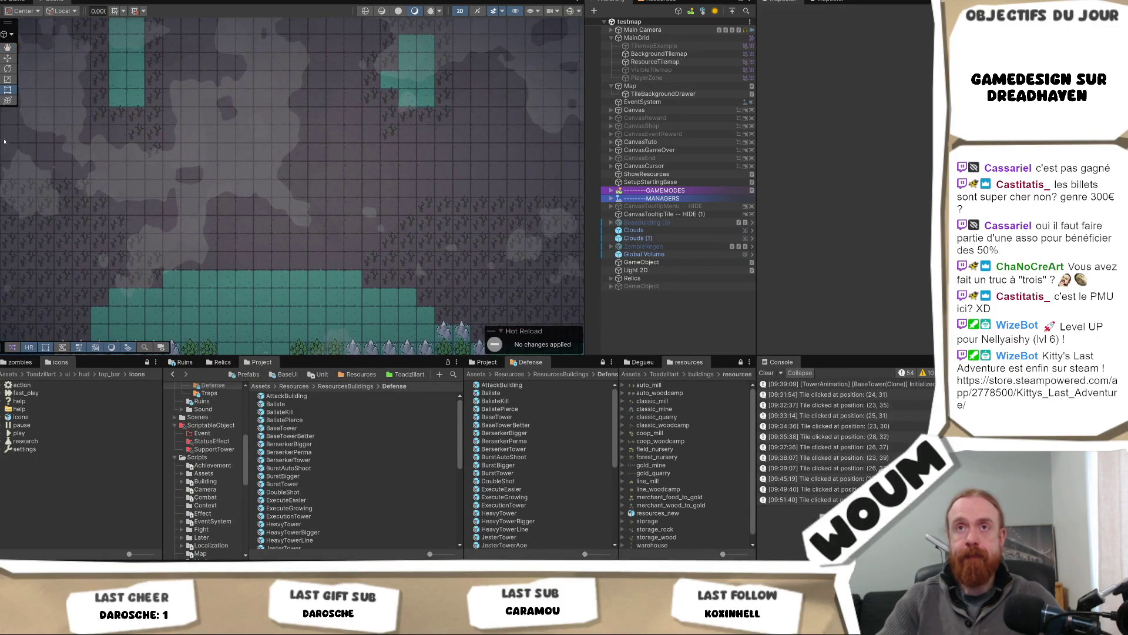
click(19, 2)
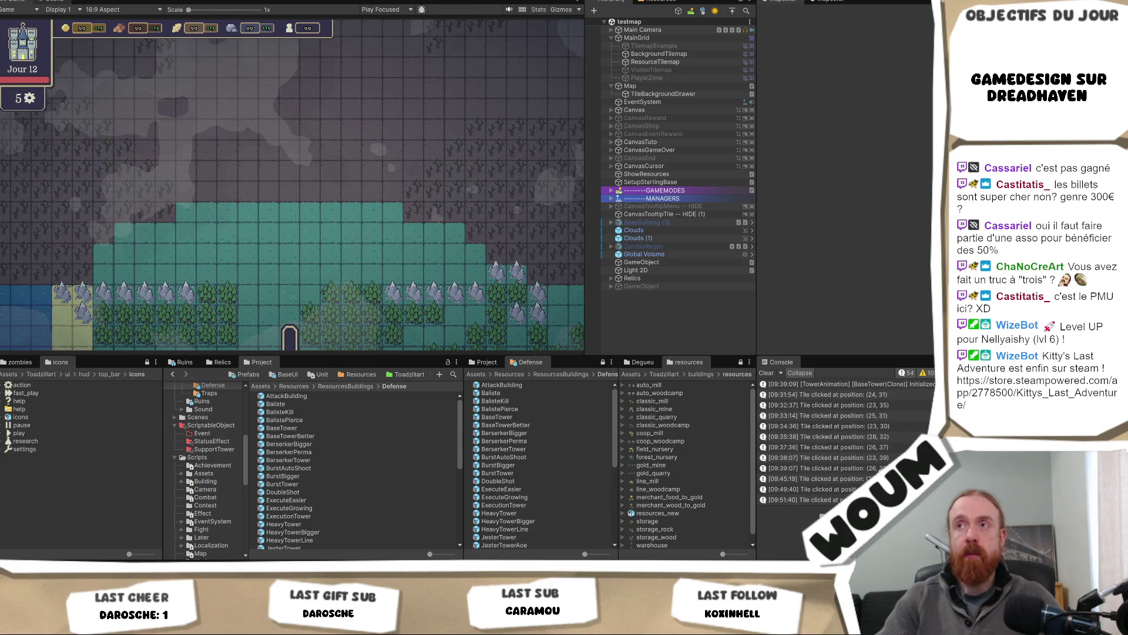
Stop Play mode and select the ResourceTilemap layer with the paint brush active.
key(ctrl+p)
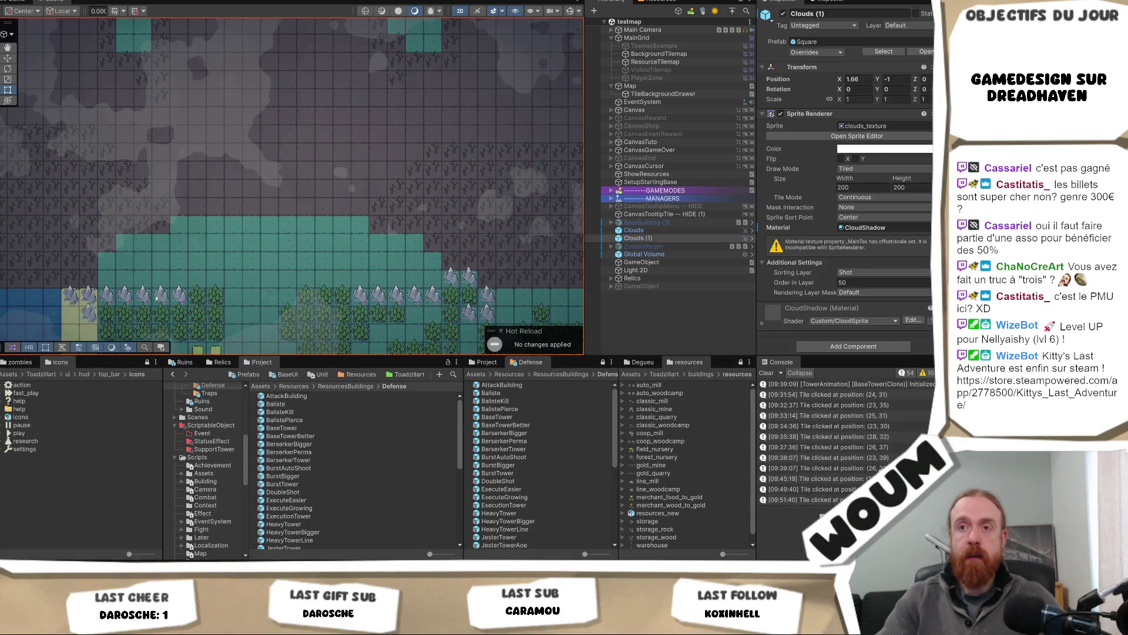
click(161, 300)
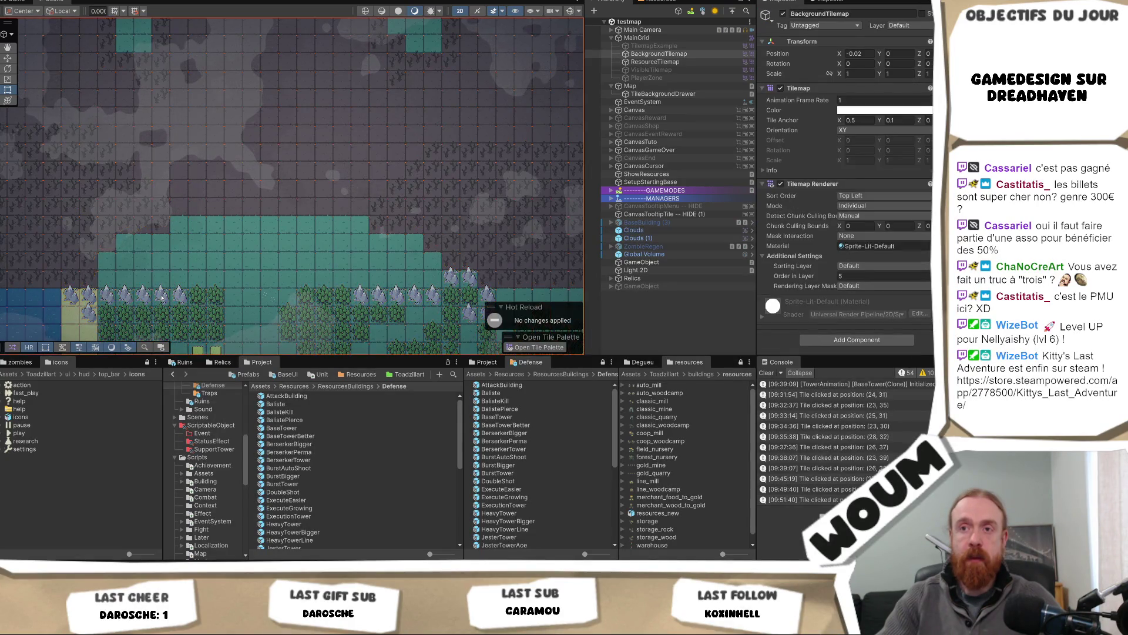
click(162, 298)
click(162, 298)
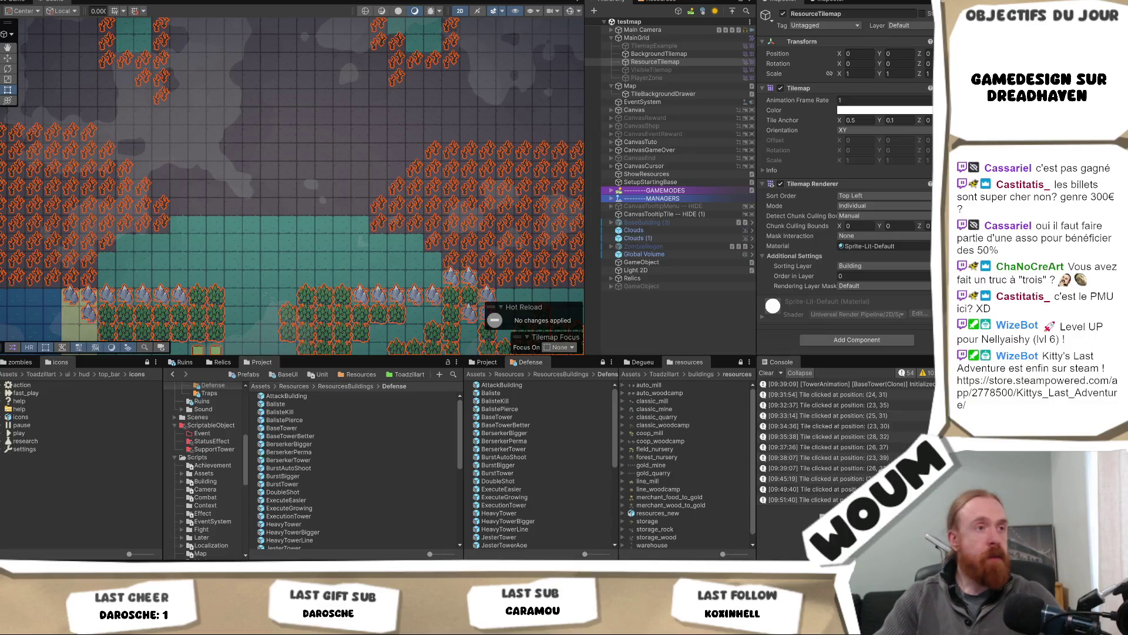
key(b)
scroll(237, 257, up, 1)
Paint rock tiles left of the teal clearing and along its right side.
click(106, 272)
mouse_move(116, 272)
mouse_down()
mouse_move(117, 250)
mouse_move(155, 250)
mouse_move(140, 270)
mouse_up()
click(125, 282)
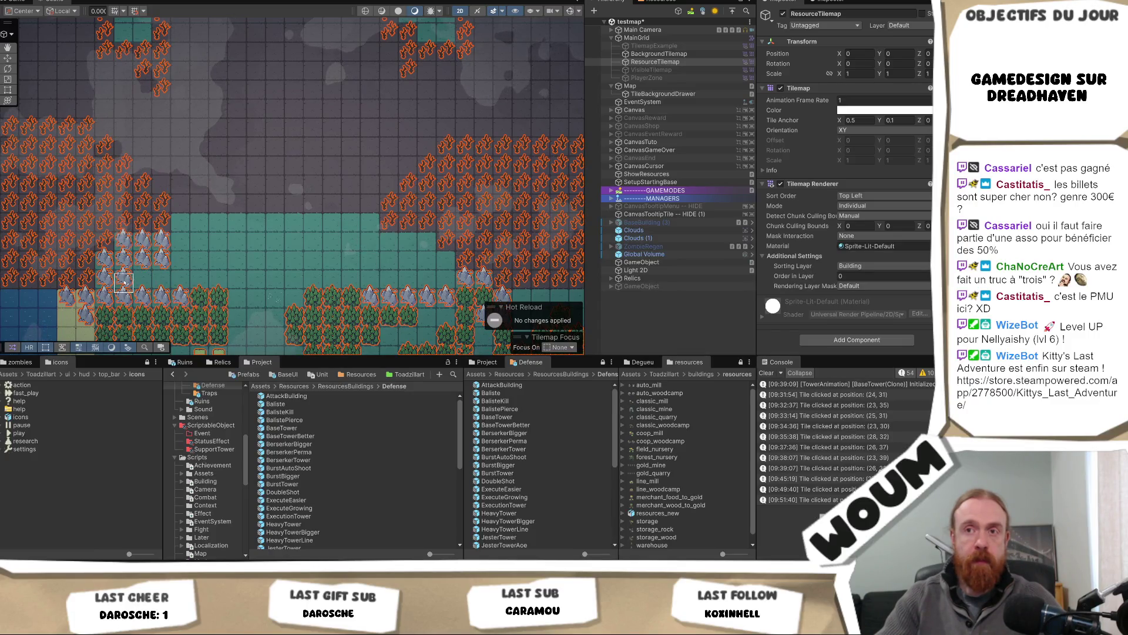
click(144, 281)
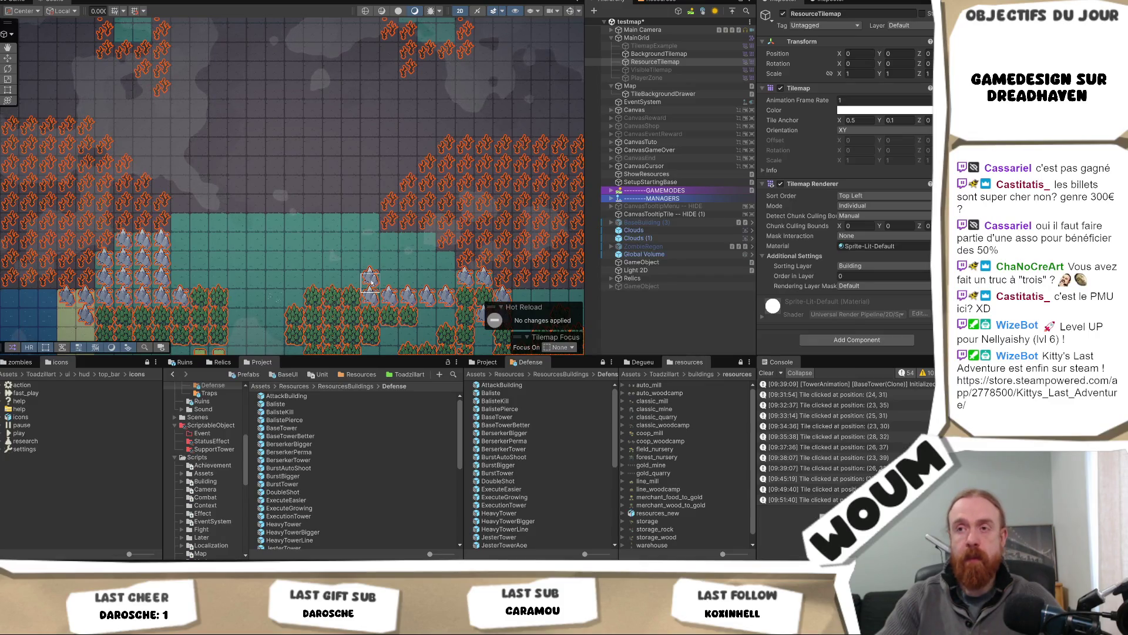
mouse_move(389, 238)
mouse_down()
mouse_move(419, 241)
mouse_move(445, 268)
mouse_move(370, 259)
mouse_move(390, 282)
mouse_move(370, 288)
mouse_up()
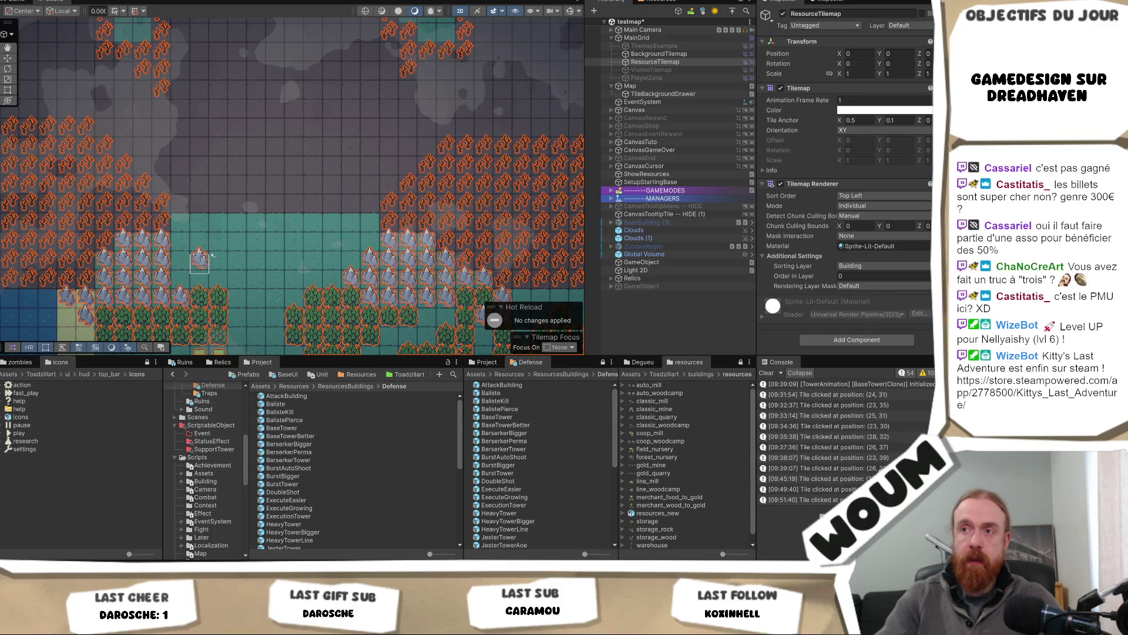
click(346, 261)
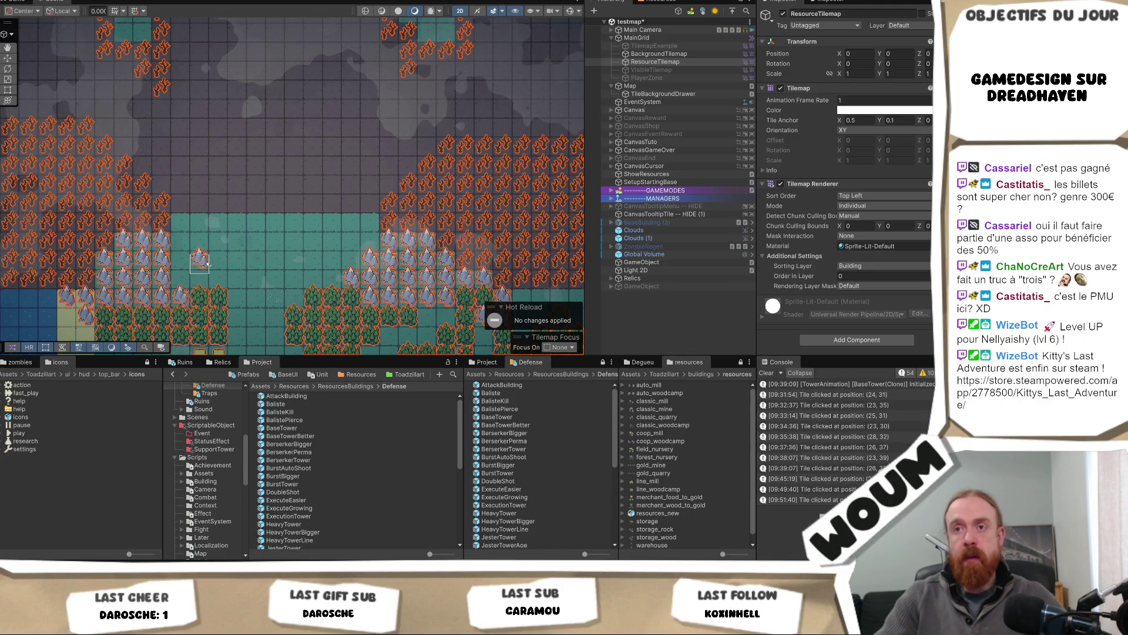
Add more rock tiles to the left and right groups, then switch back to the Game view.
click(182, 263)
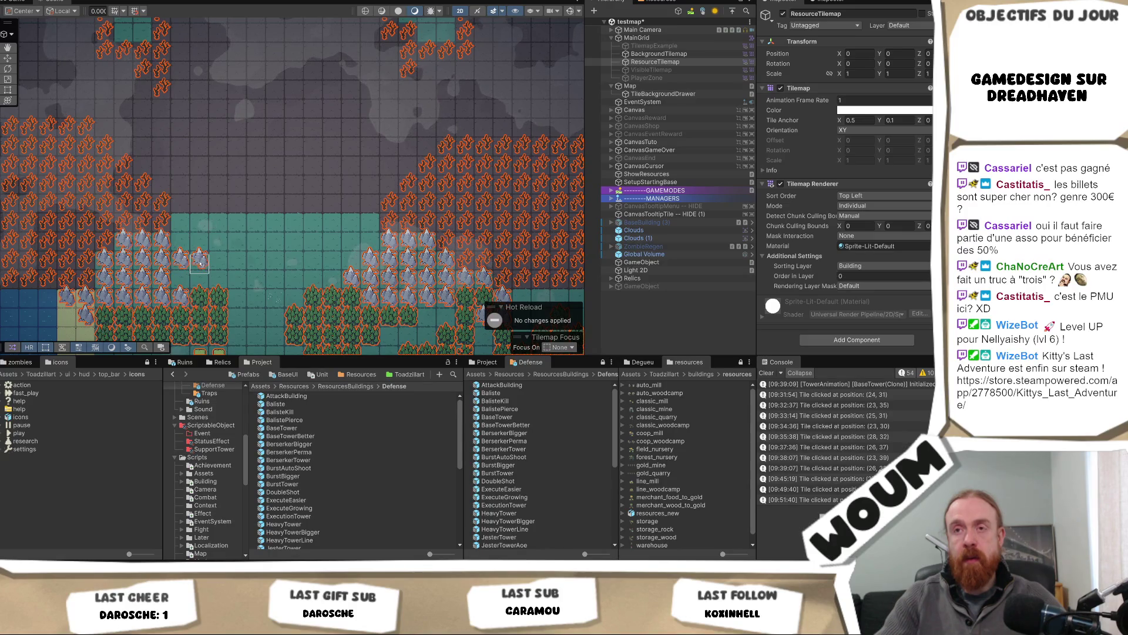
click(200, 266)
click(181, 281)
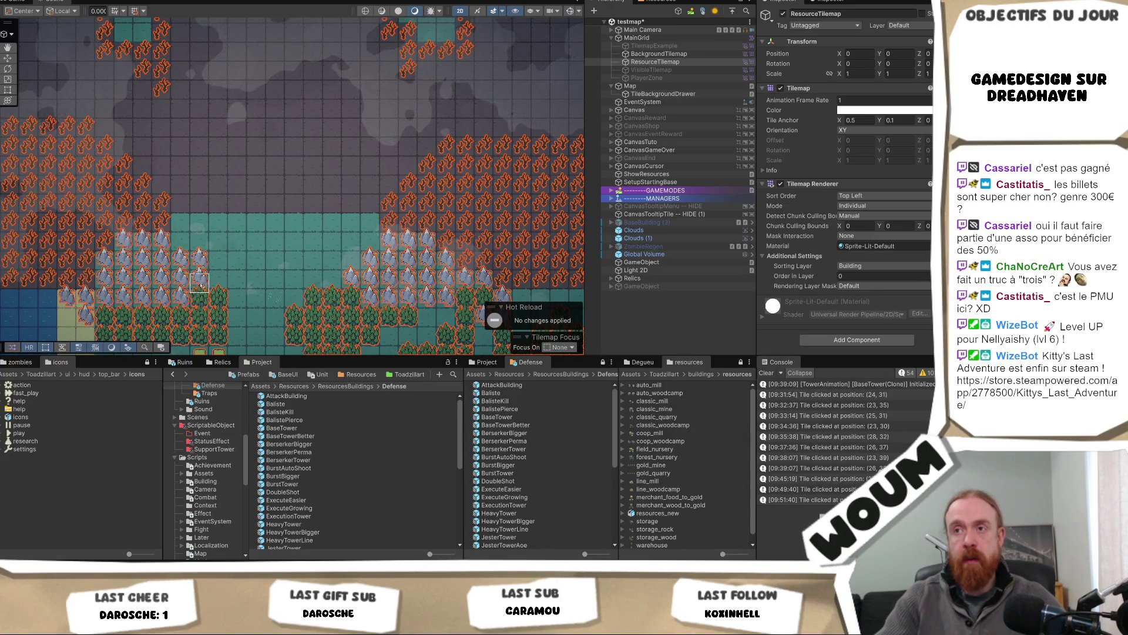
click(352, 258)
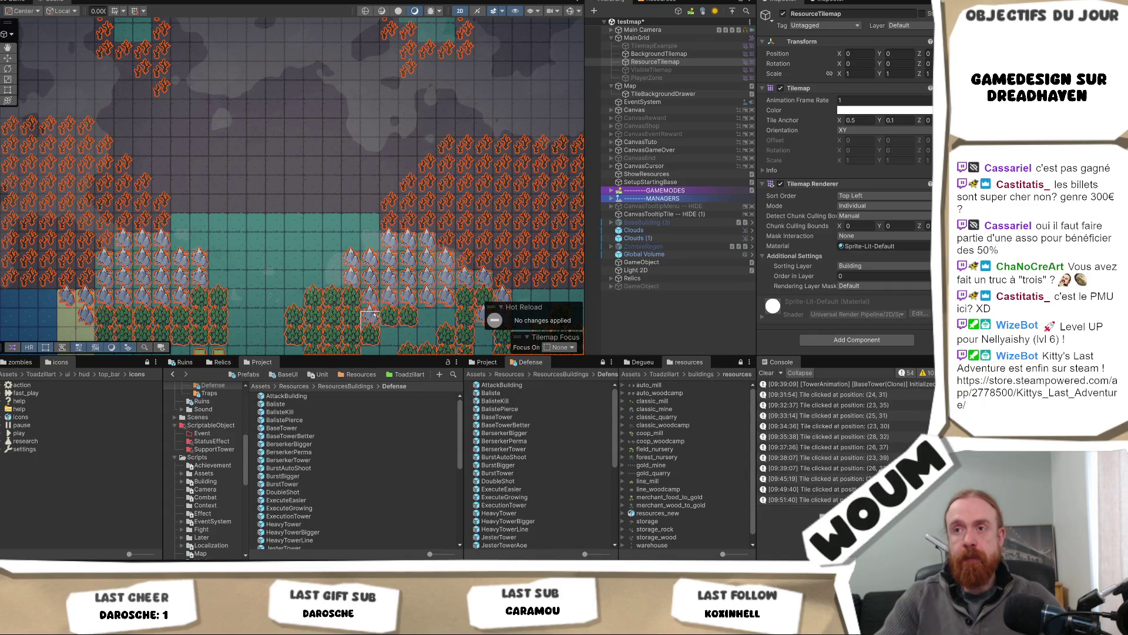
drag(341, 277, 336, 261)
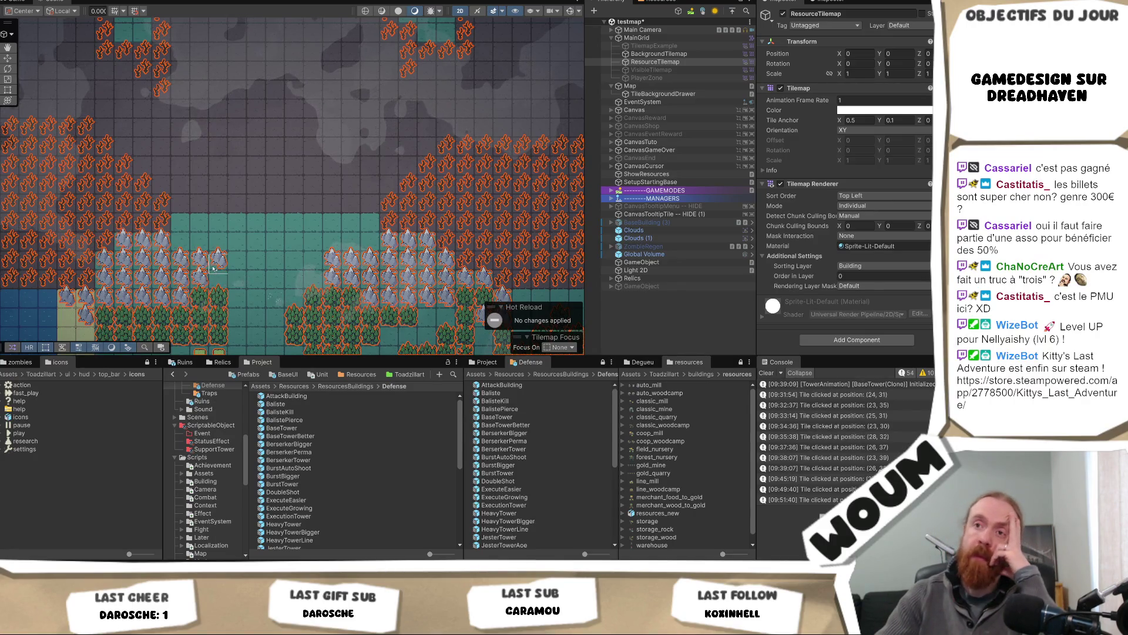
scroll(367, 282, down, 1)
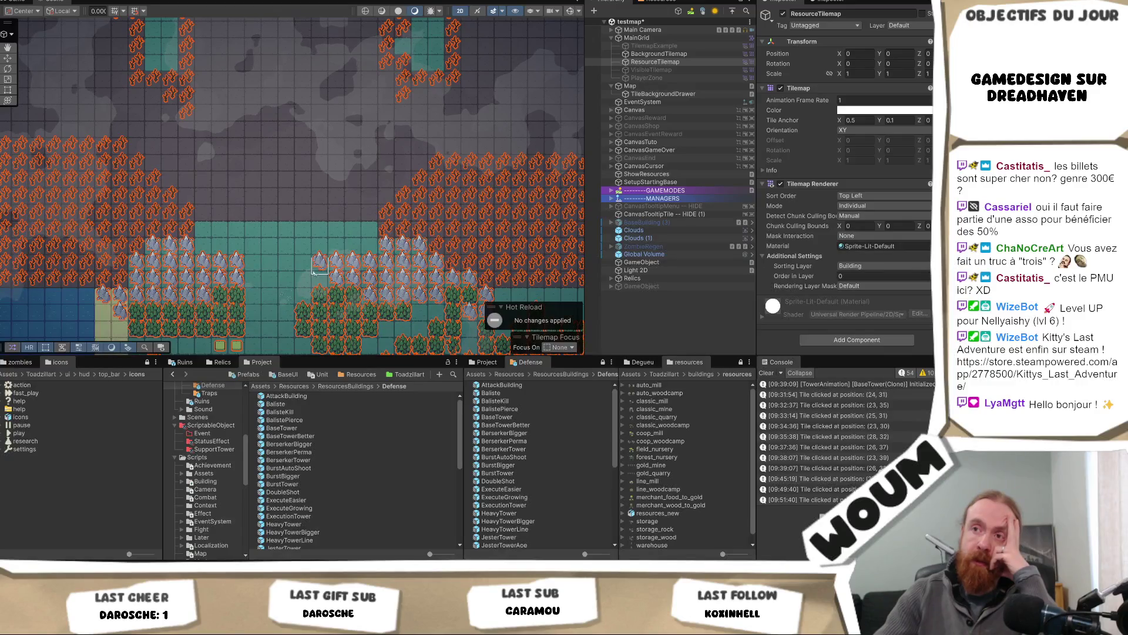
scroll(275, 280, up, 1)
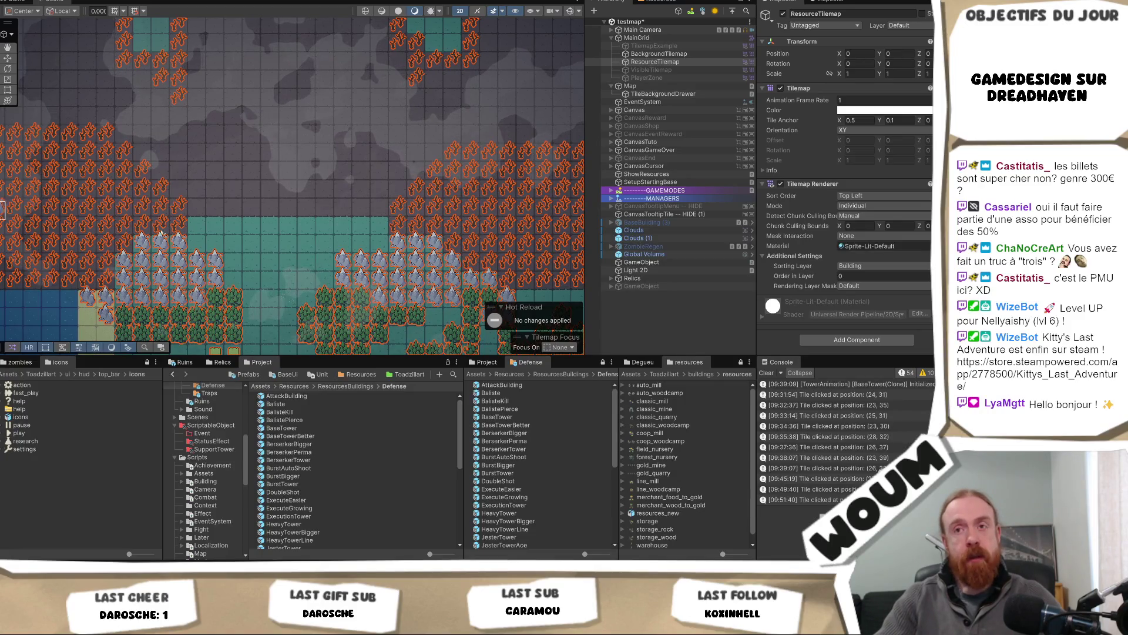
click(17, 2)
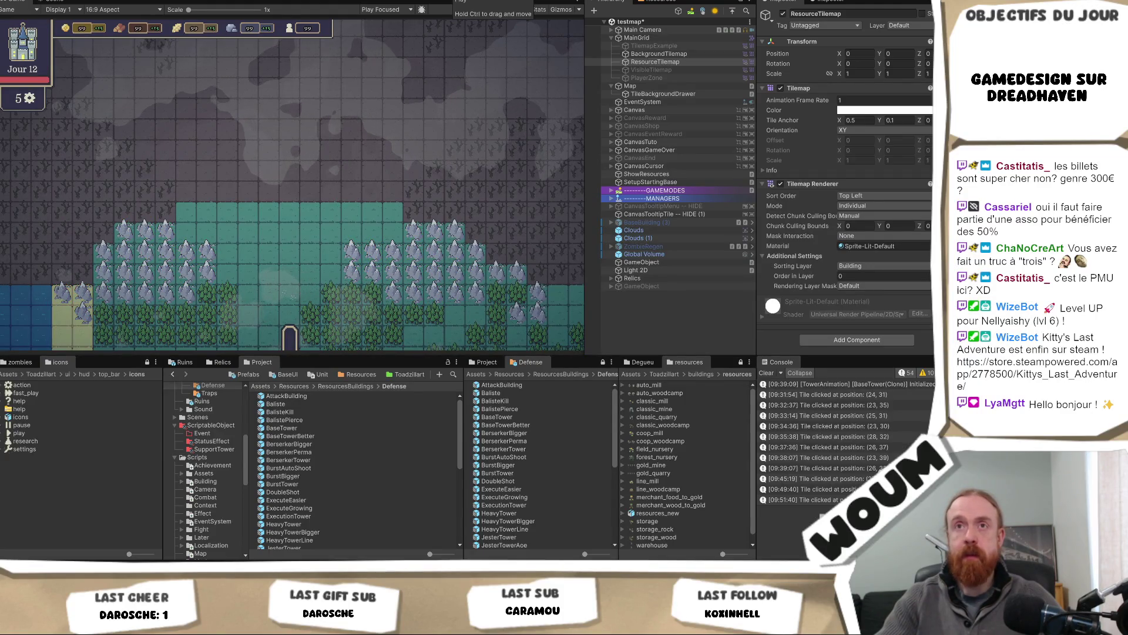
Start a day 1 playtest, dismiss the intro dialog, and view the area above the base.
key(ctrl+p)
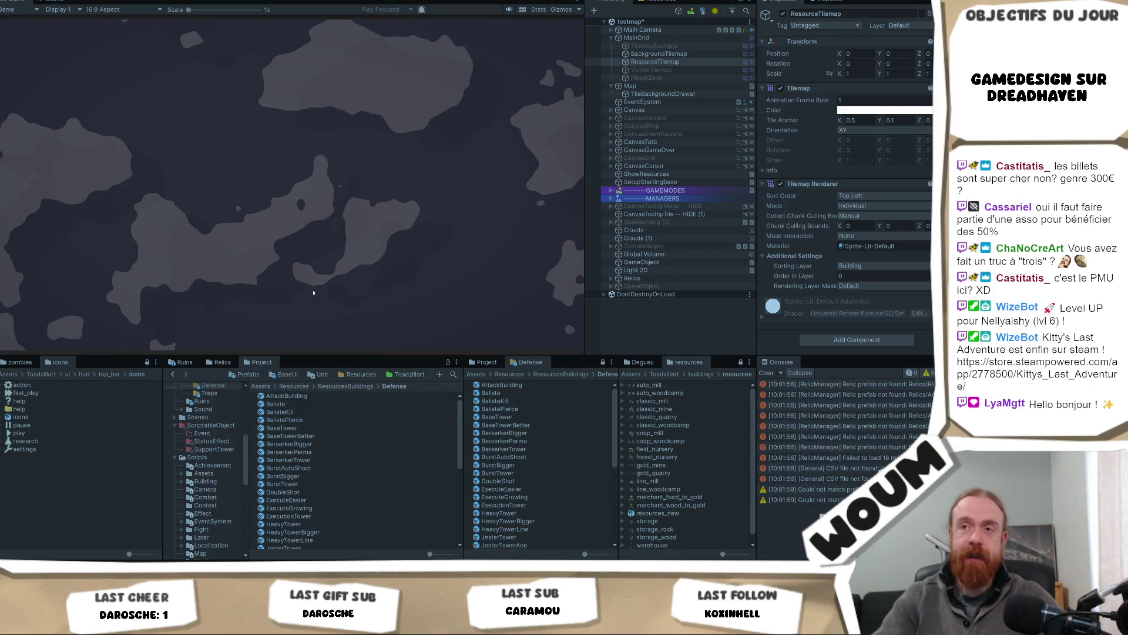
click(296, 294)
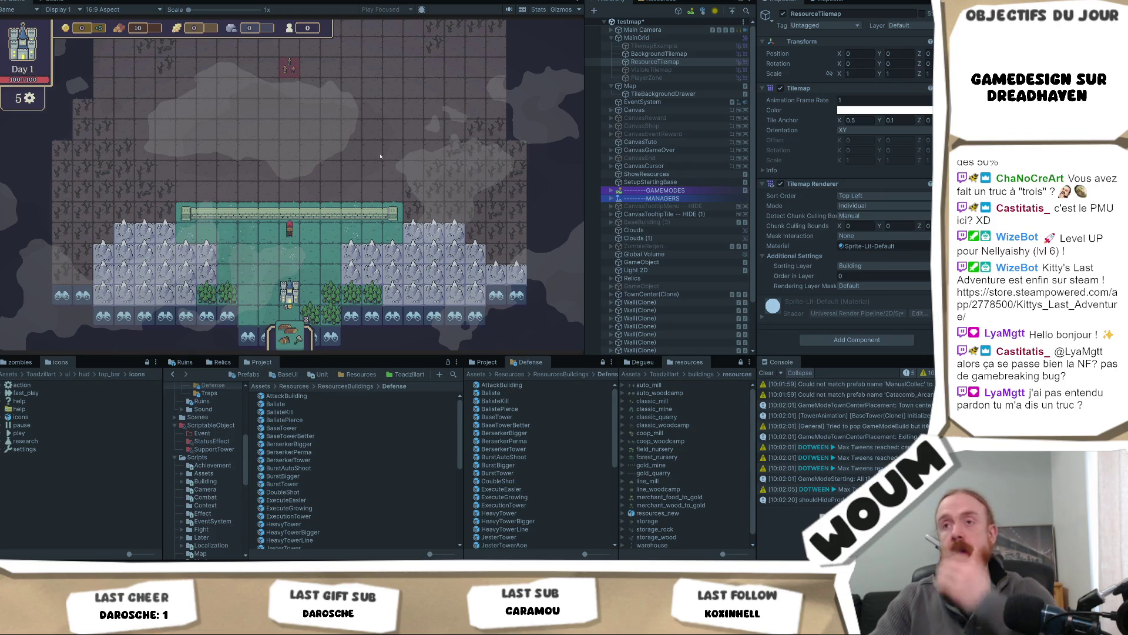
drag(361, 167, 361, 250)
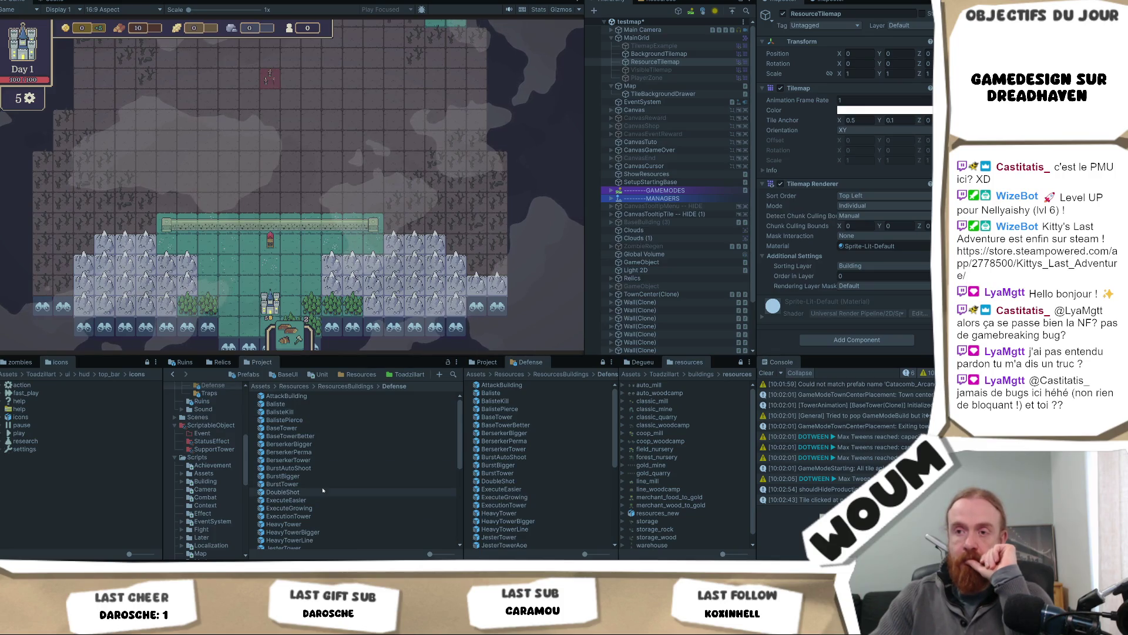
Locate the Baliste tower in the Project window and open its prefab for editing.
click(312, 428)
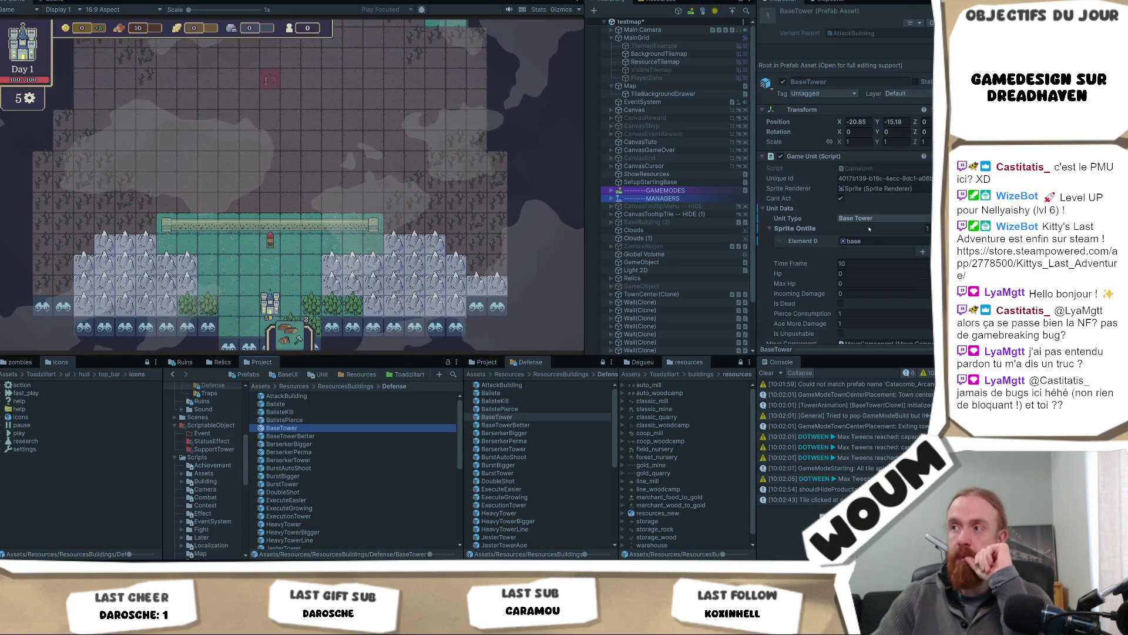
scroll(876, 277, down, 4)
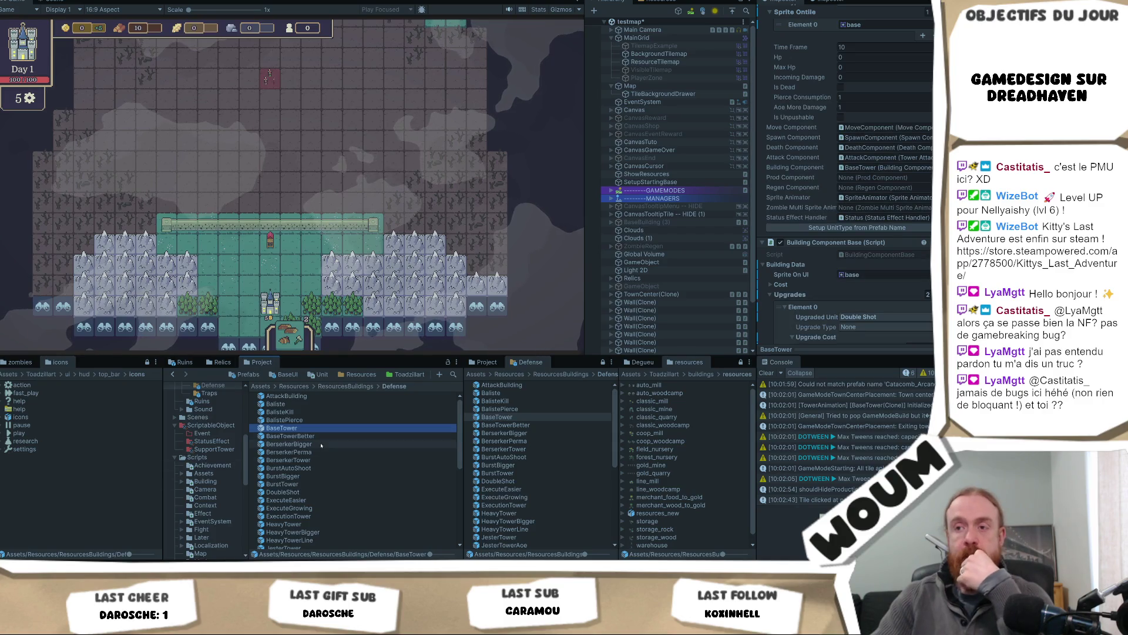
click(312, 404)
scroll(883, 277, down, 2)
scroll(883, 276, down, 1)
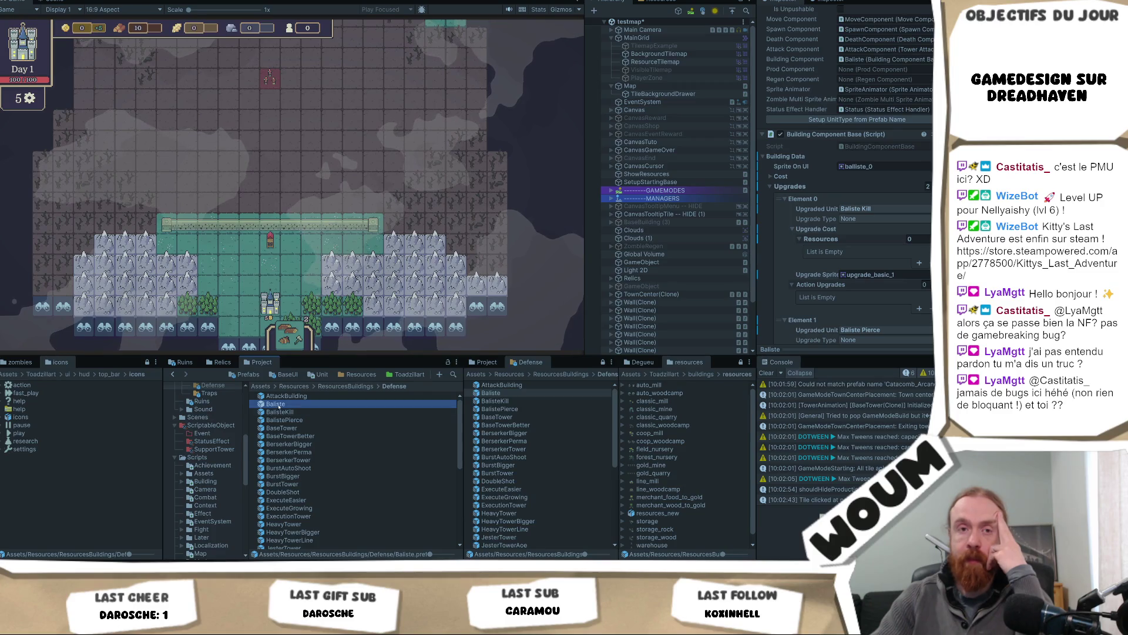
double_click(276, 404)
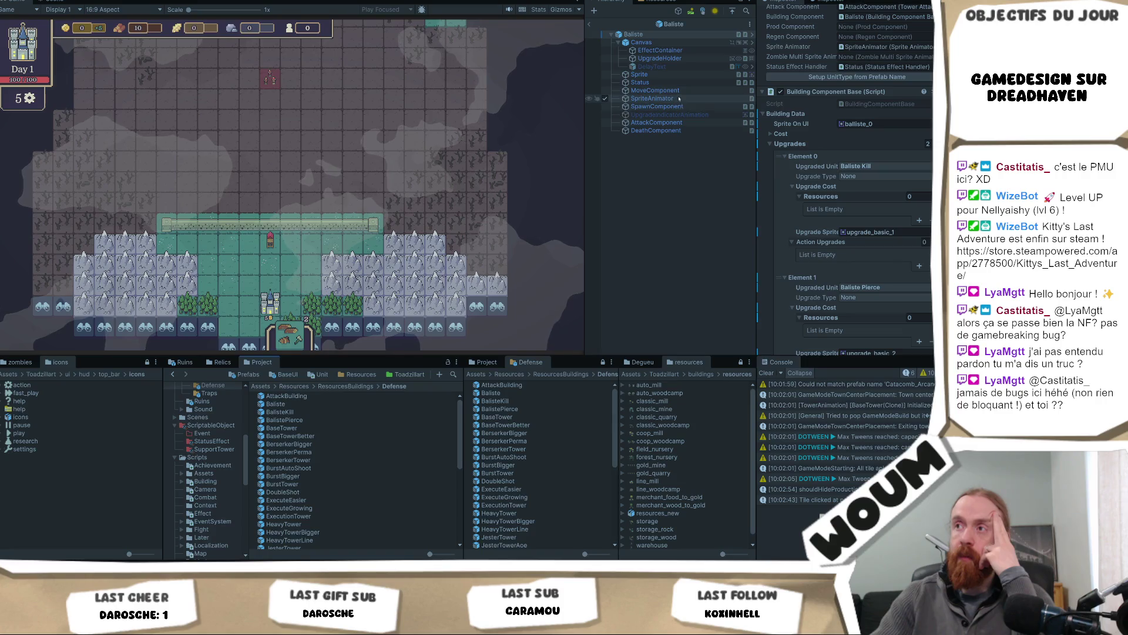
Select the Baliste's AttackComponent and expand its Allowed Directions choices.
scroll(872, 208, down, 3)
scroll(872, 207, down, 1)
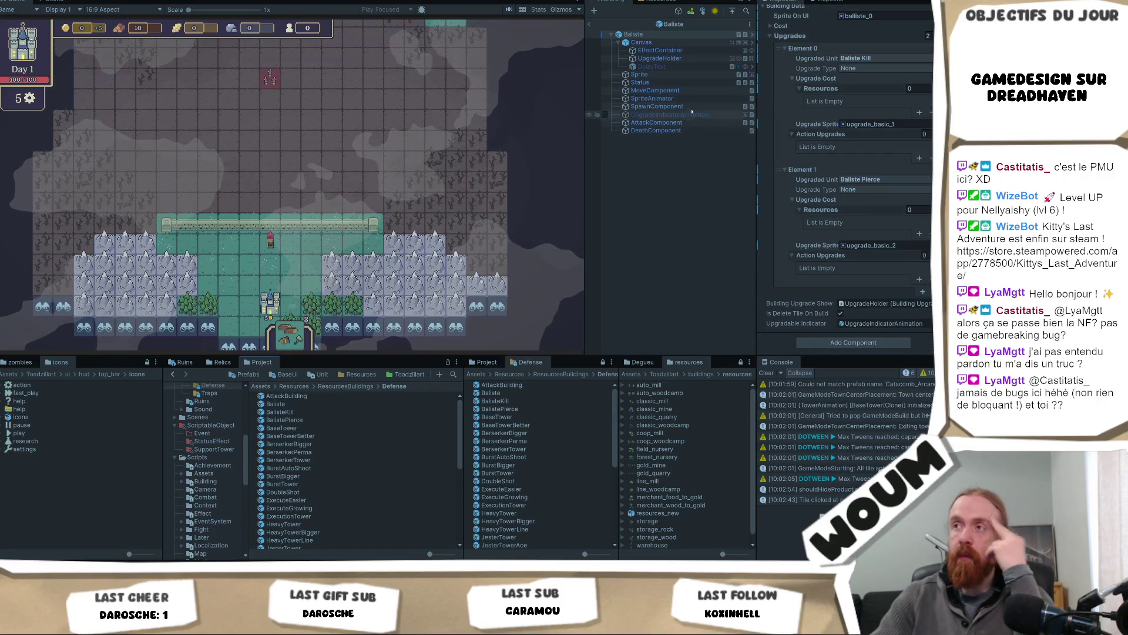
click(662, 123)
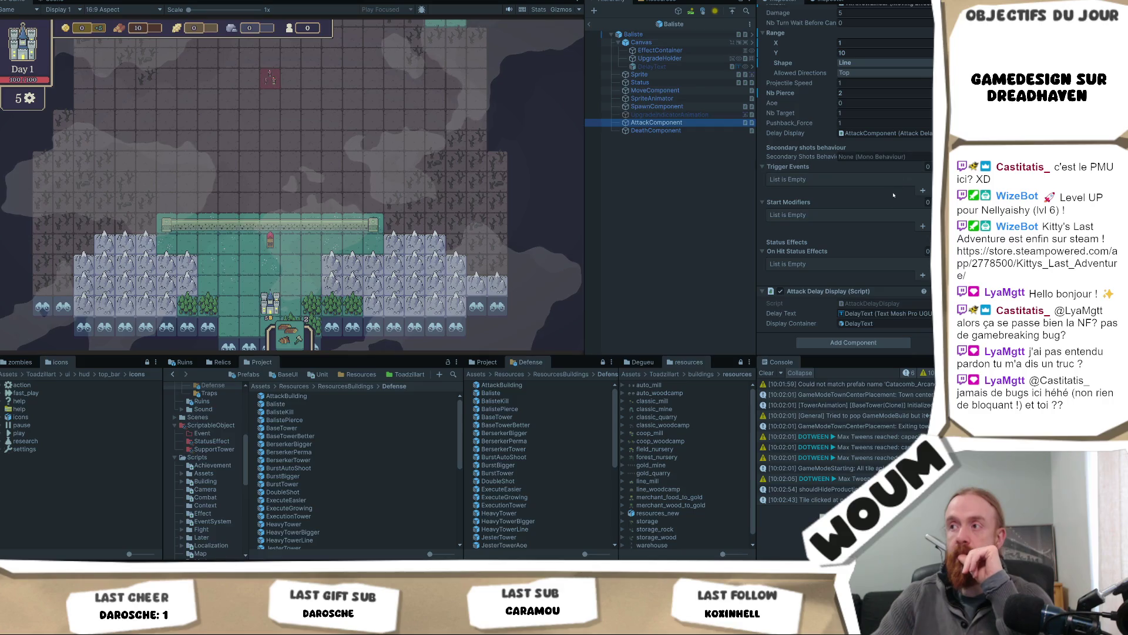
scroll(876, 167, down, 3)
click(869, 154)
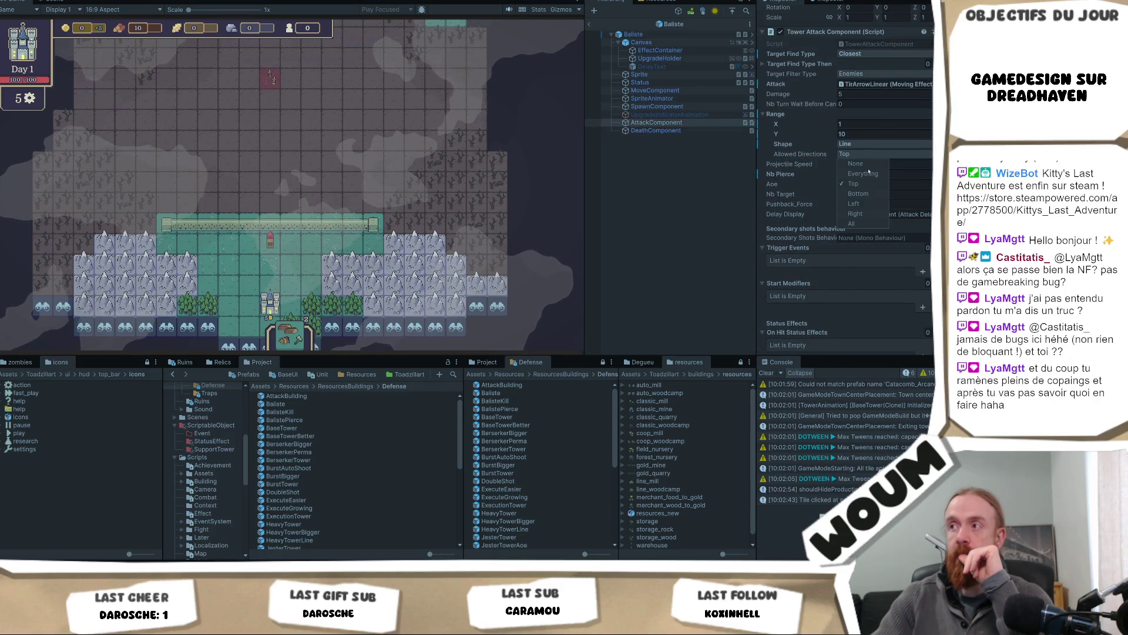
Set the Baliste's Allowed Directions to Everything and apply it to prefab 'AttackBuilding'.
click(869, 174)
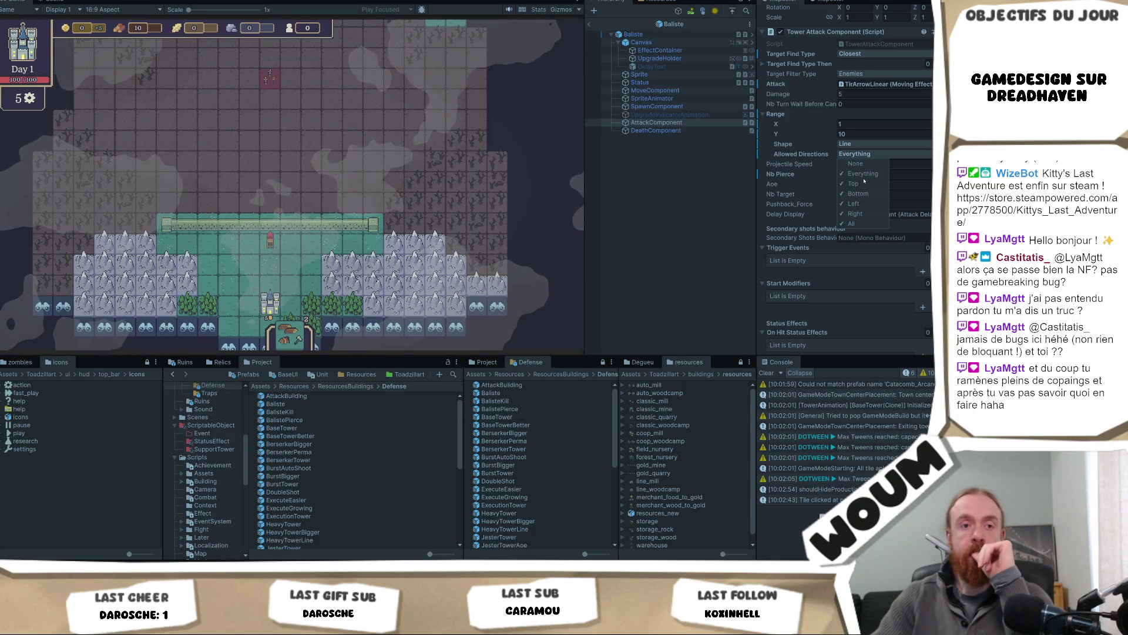
right_click(796, 155)
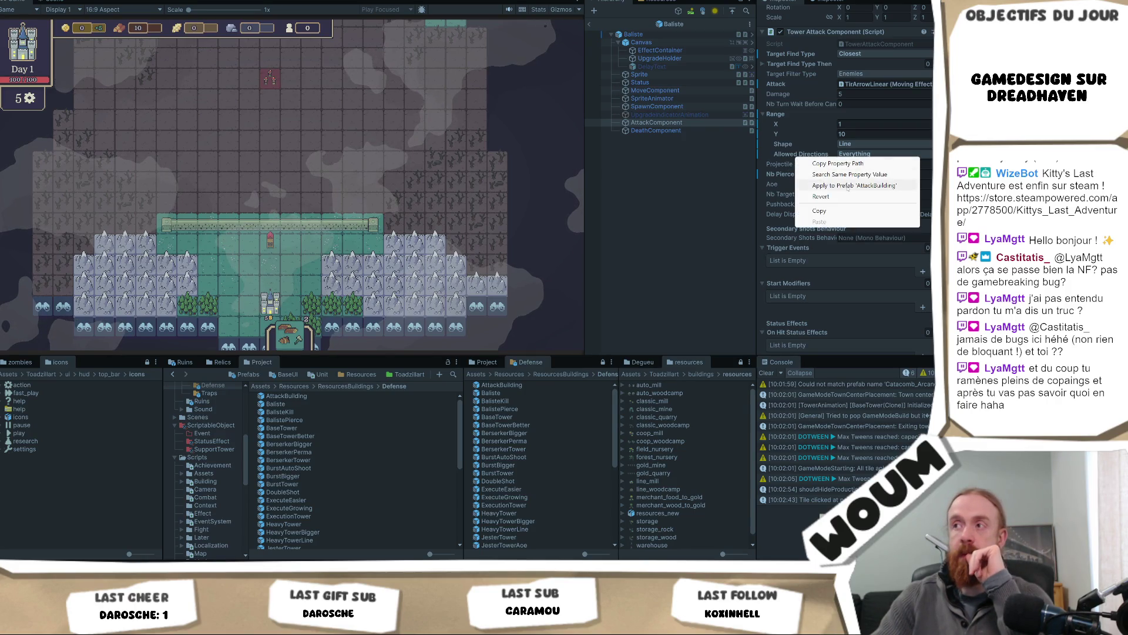
click(848, 186)
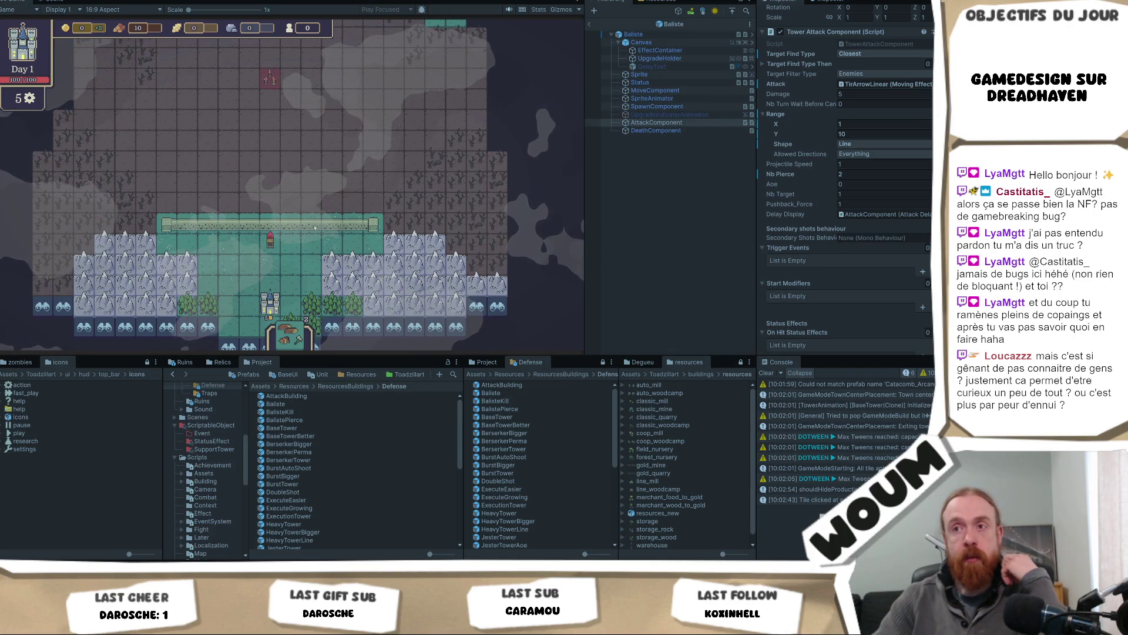
drag(288, 253, 352, 227)
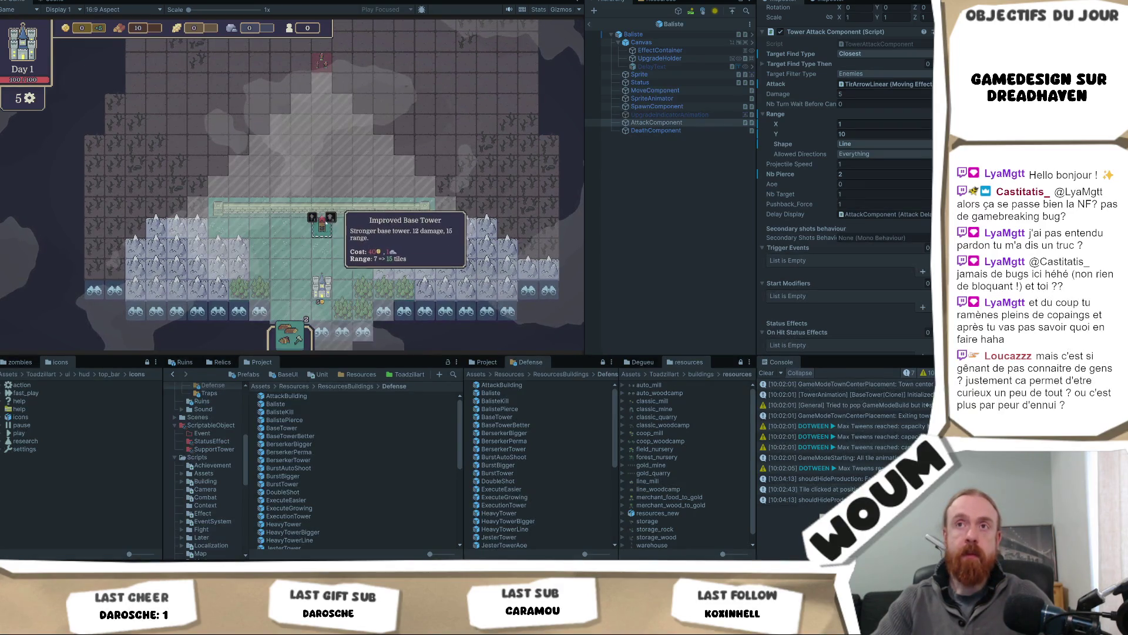
Read the info of the Base Tower (attack 5, range 7 tiles) and nearby wall tile.
mouse_move(321, 231)
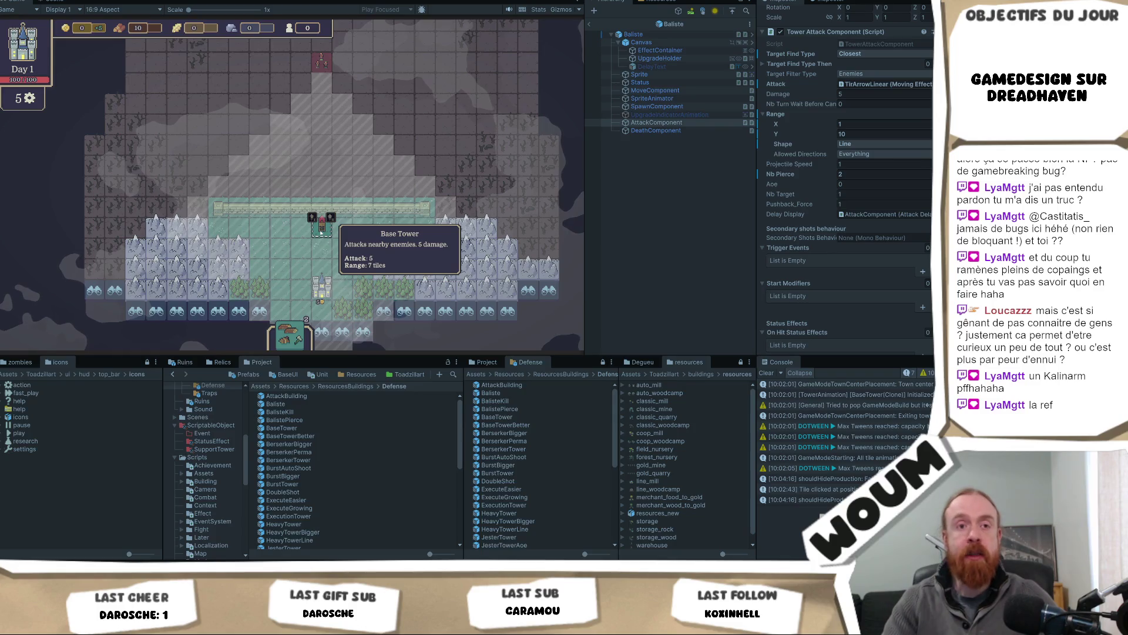
mouse_move(236, 206)
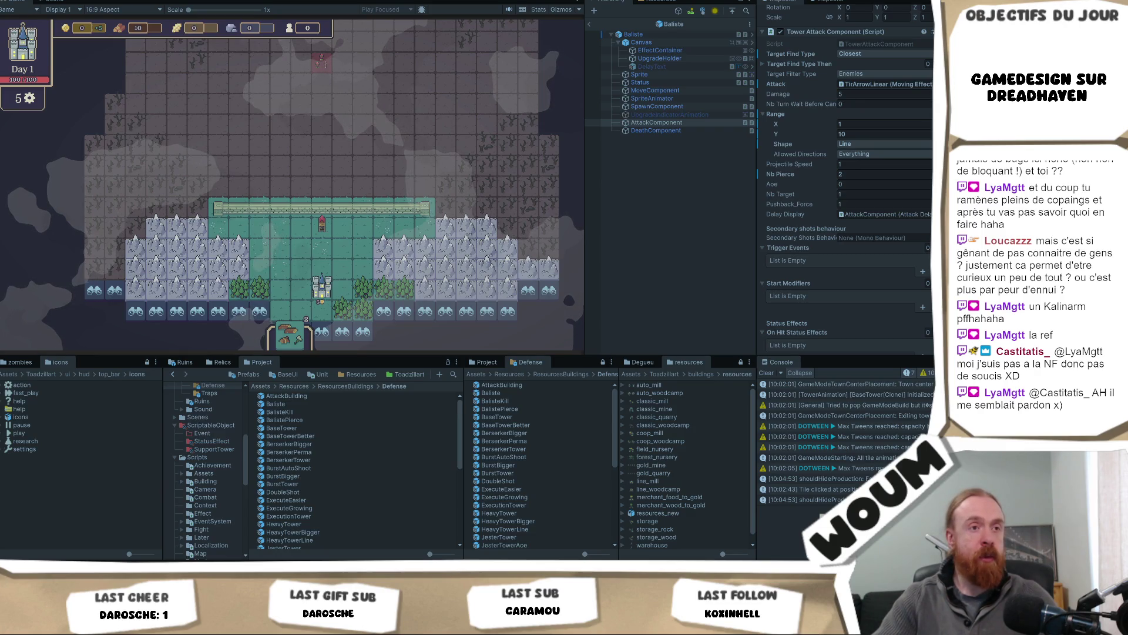
Pan the map to reveal the walls, then log a grass tile's and a wall tile's positions.
drag(317, 262, 292, 297)
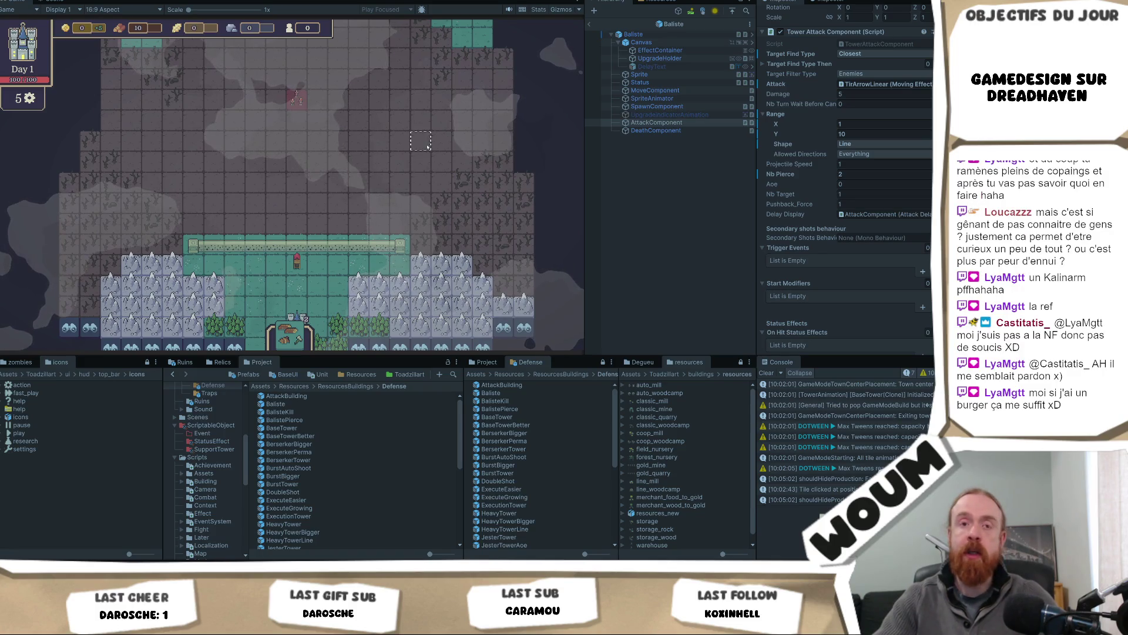
drag(428, 146, 452, 193)
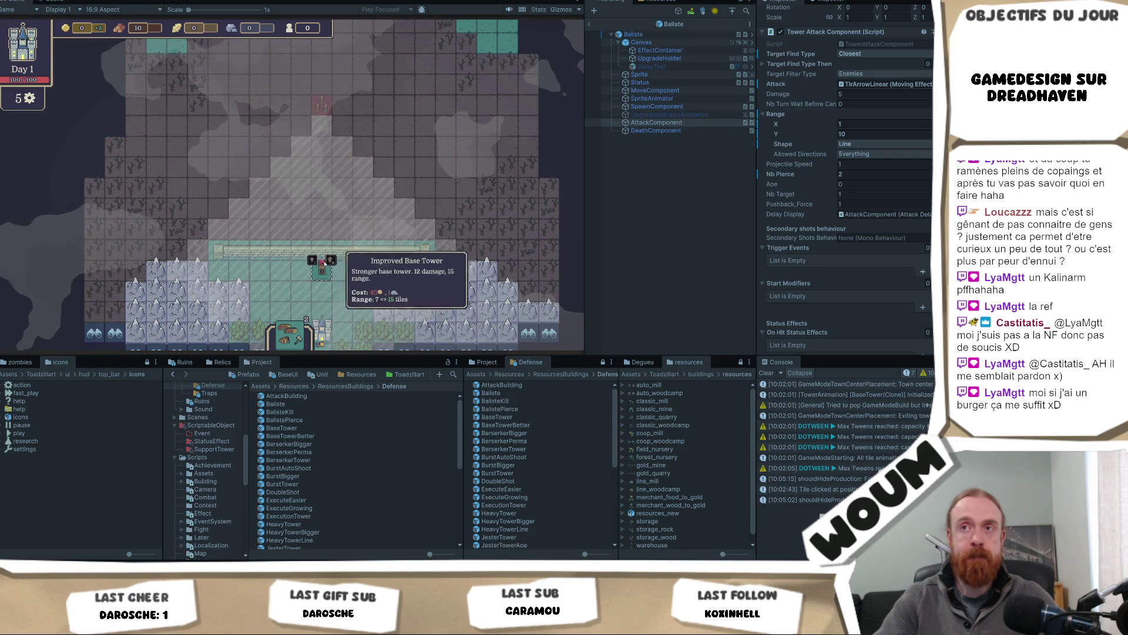
drag(383, 273, 397, 182)
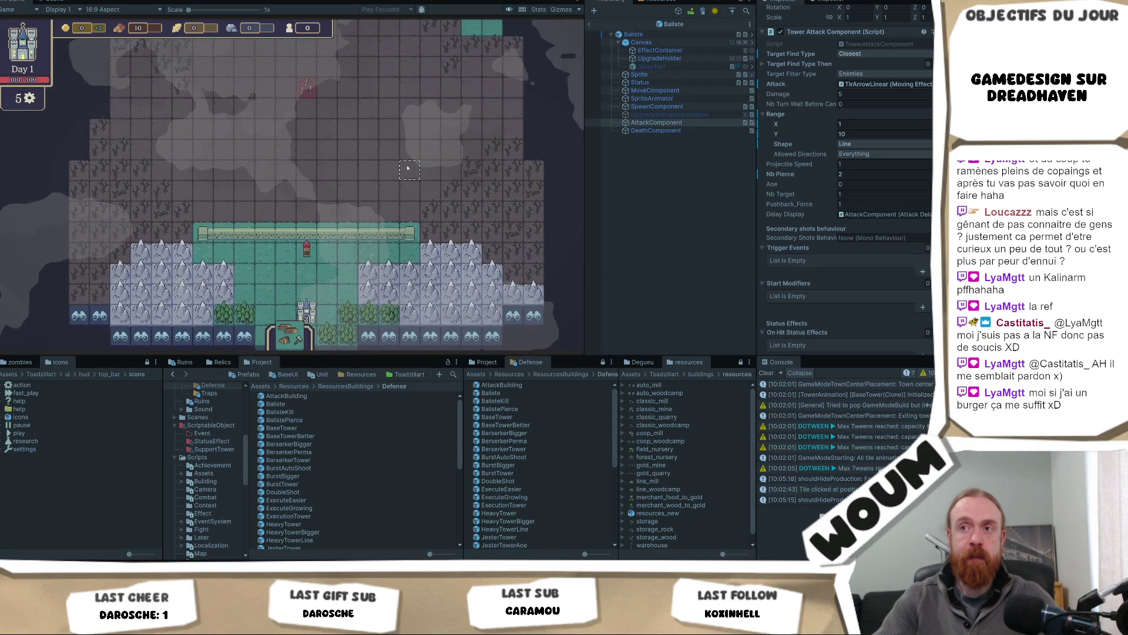
mouse_move(407, 169)
mouse_down()
mouse_move(378, 222)
mouse_move(379, 179)
mouse_up()
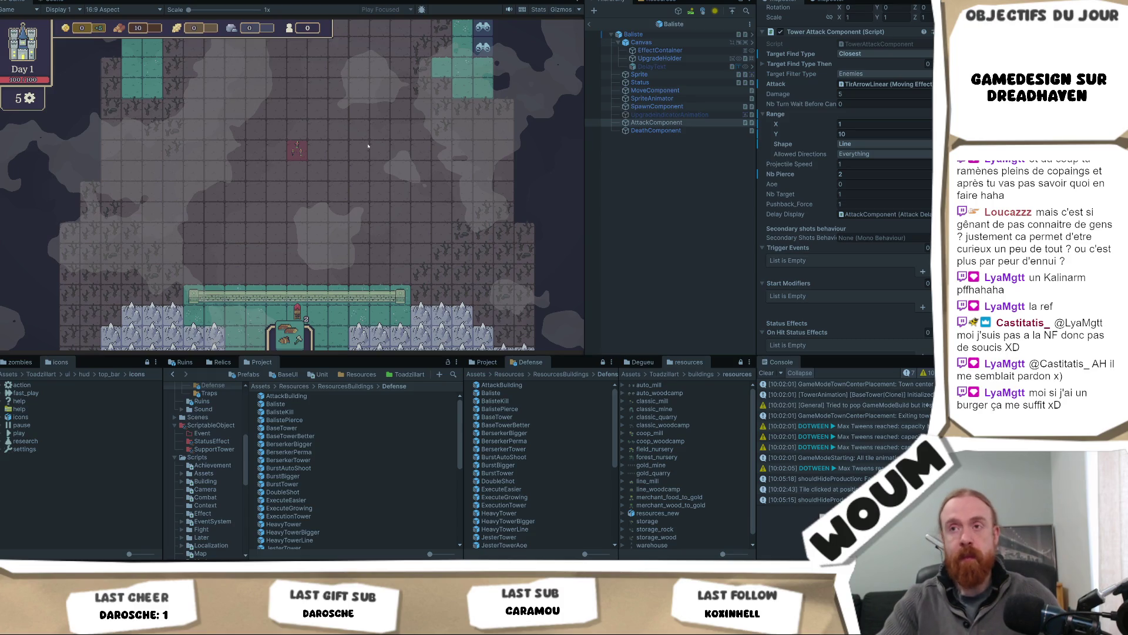
click(341, 190)
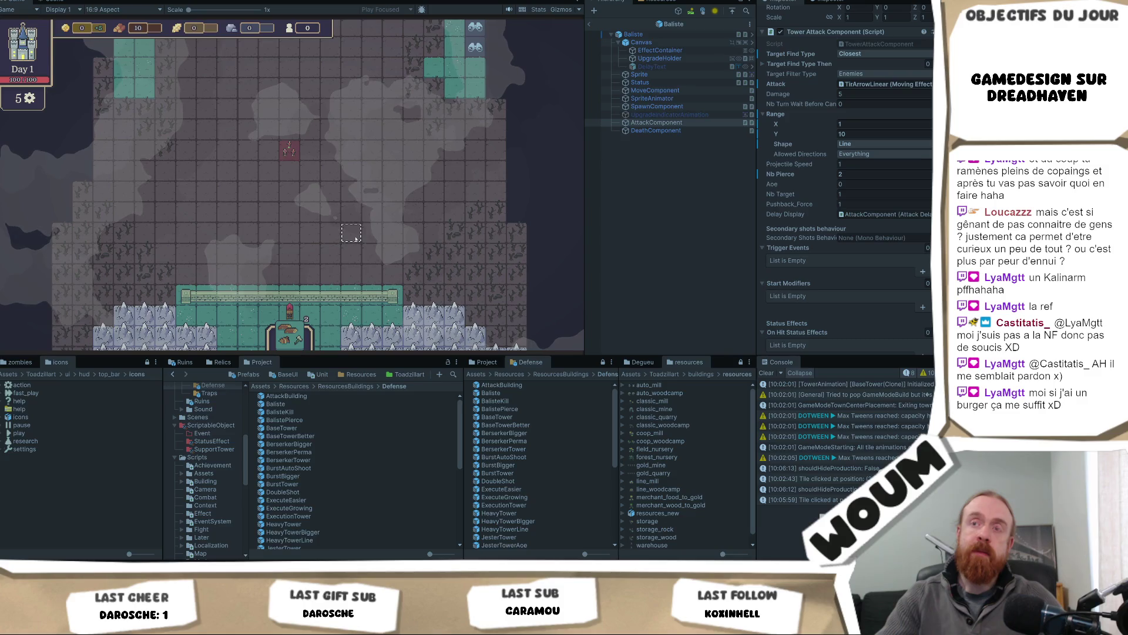
scroll(329, 306, down, 2)
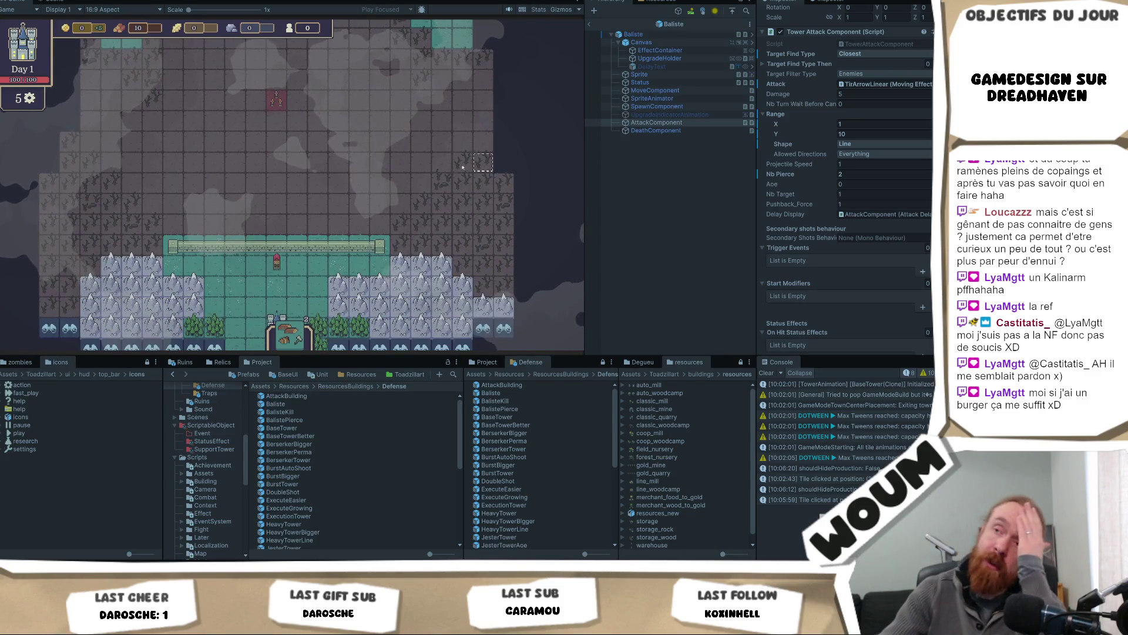
click(257, 240)
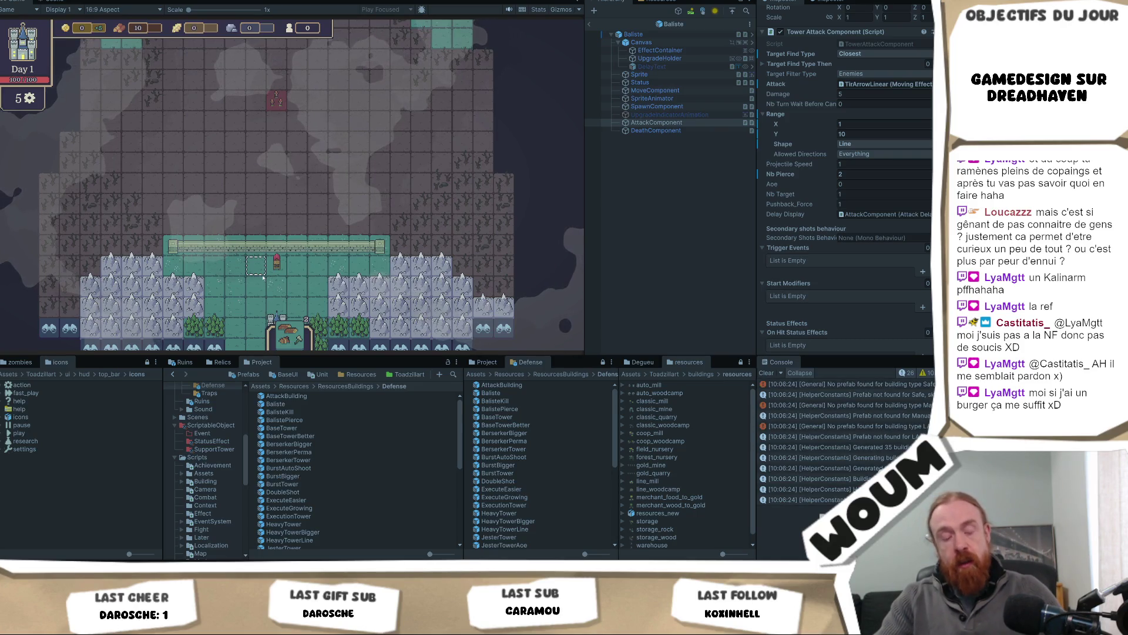
key(z)
key(w)
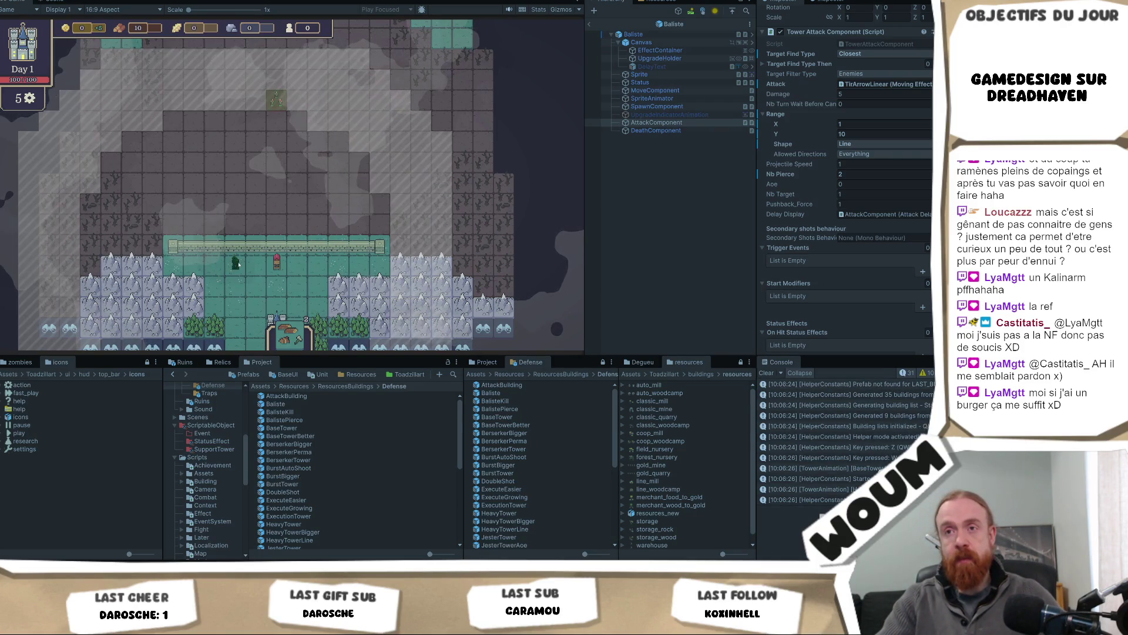
key(w)
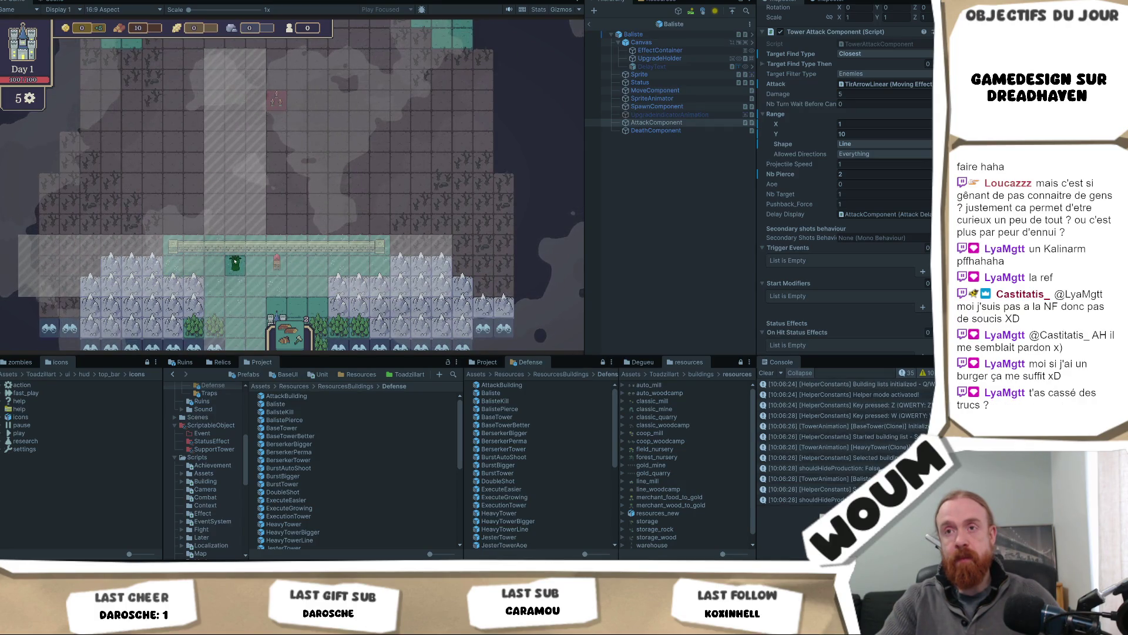
key(w)
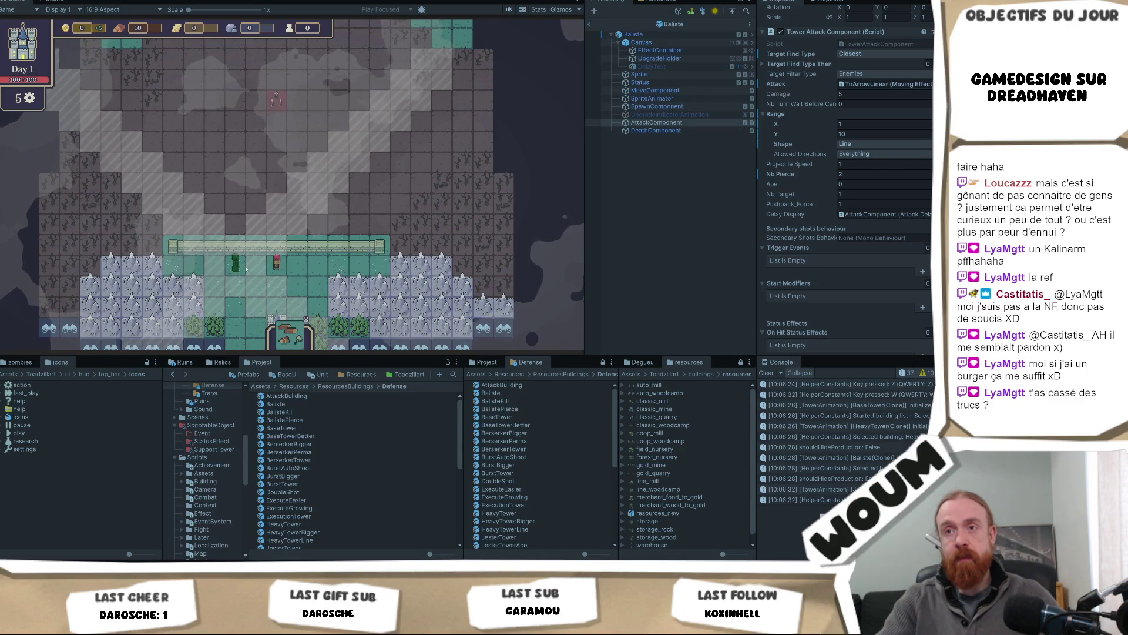
key(w)
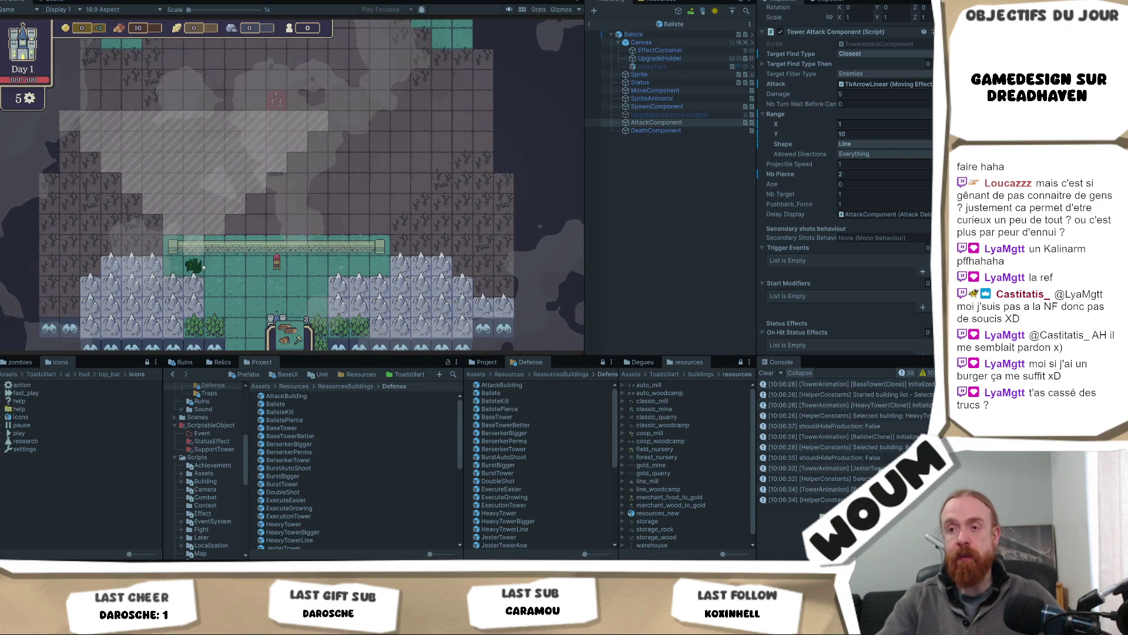
right_click(202, 268)
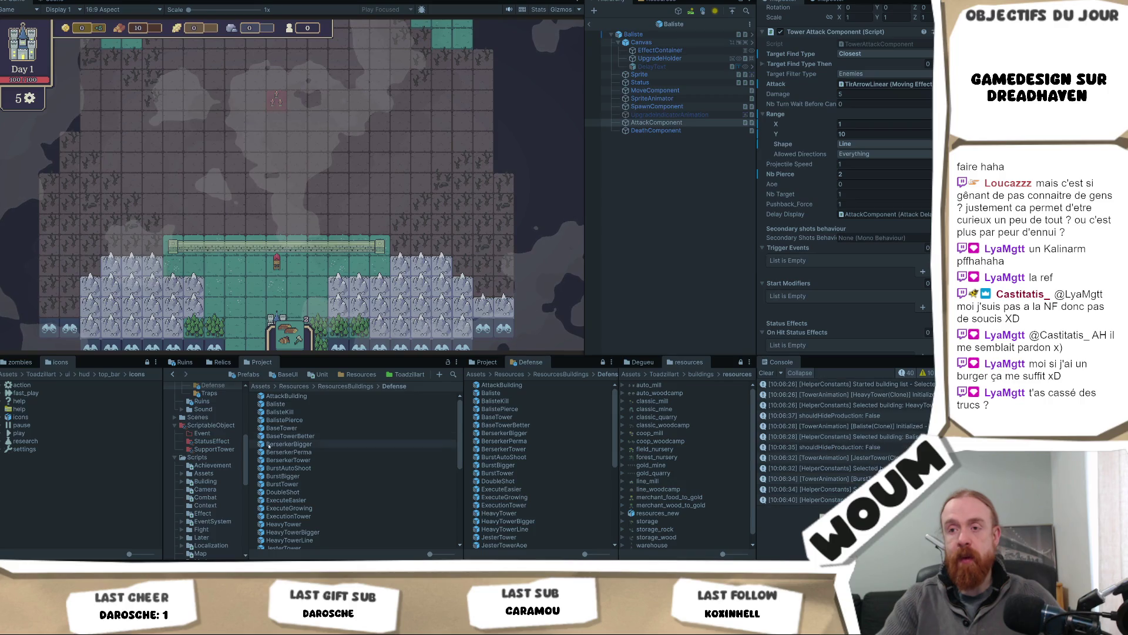
Set the BurstTower prefab's Allowed Directions from Top to Everything.
click(298, 484)
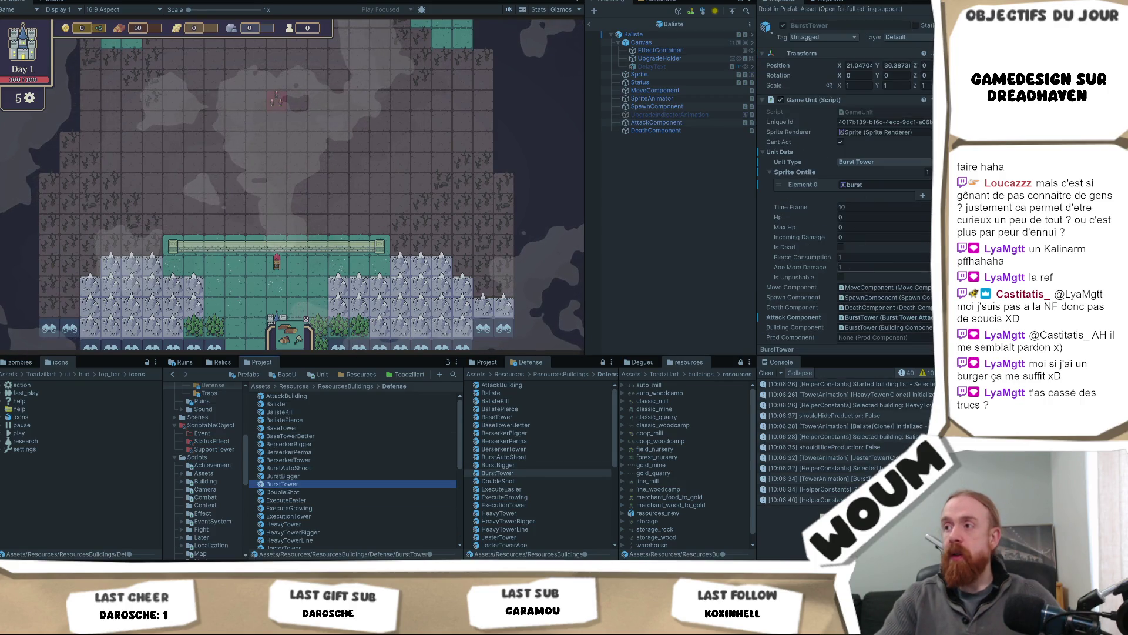
scroll(852, 263, down, 3)
scroll(852, 284, down, 10)
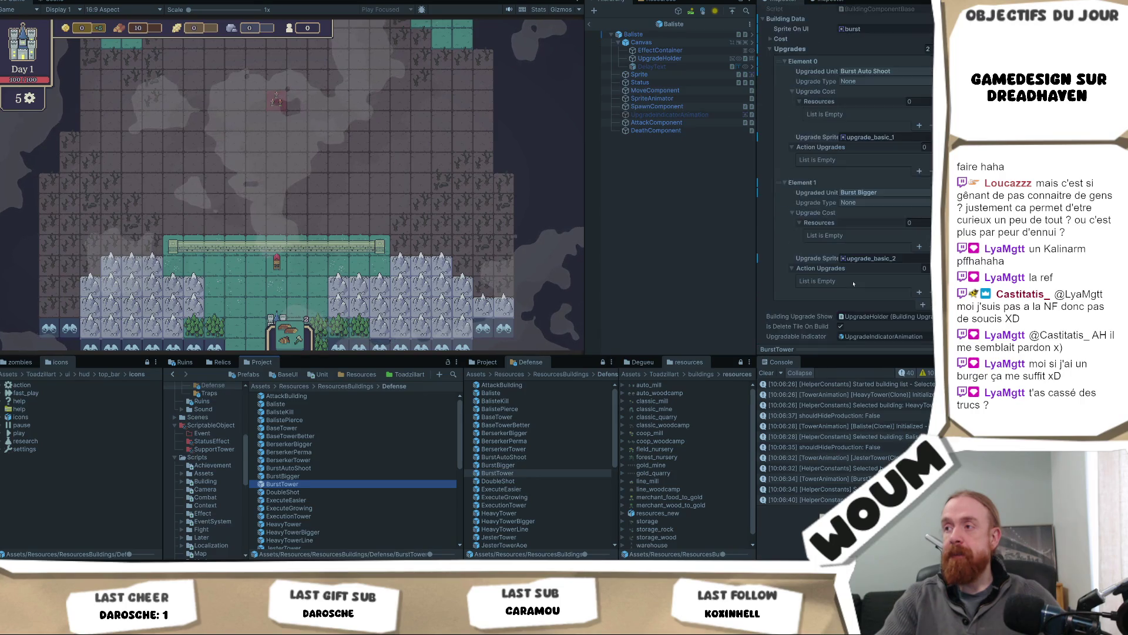
scroll(859, 242, down, 3)
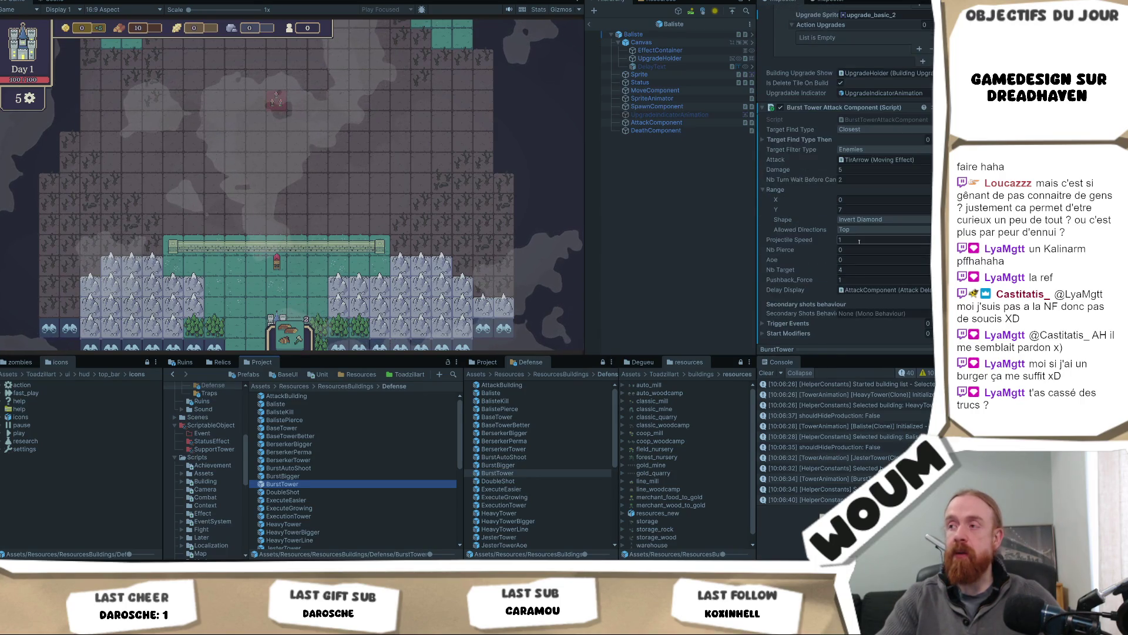
click(867, 231)
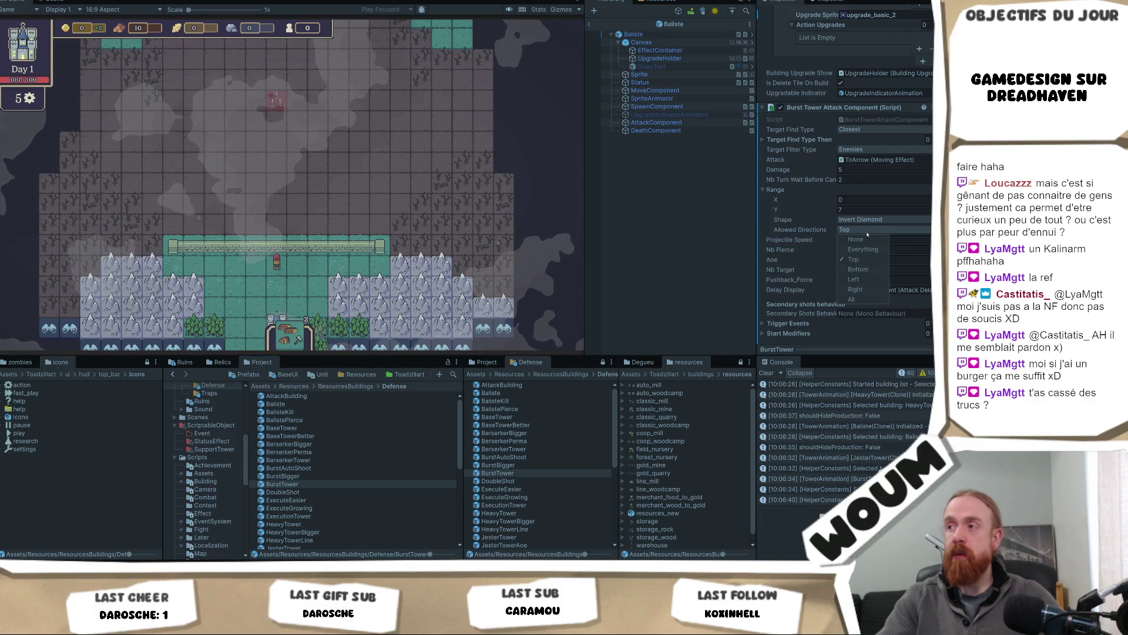
click(862, 250)
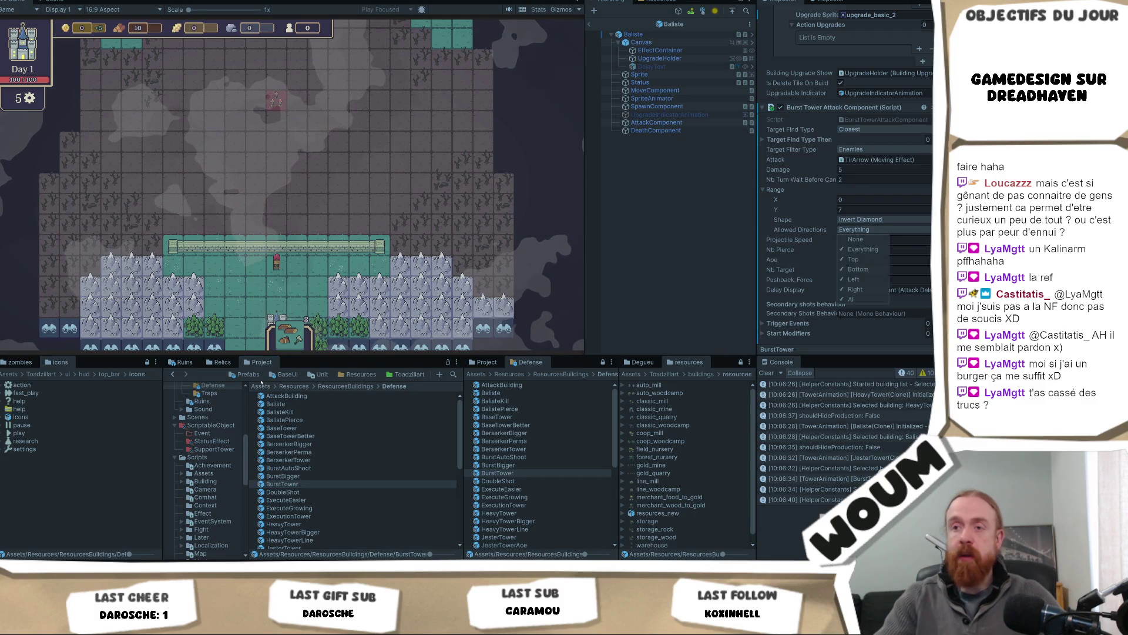
click(289, 484)
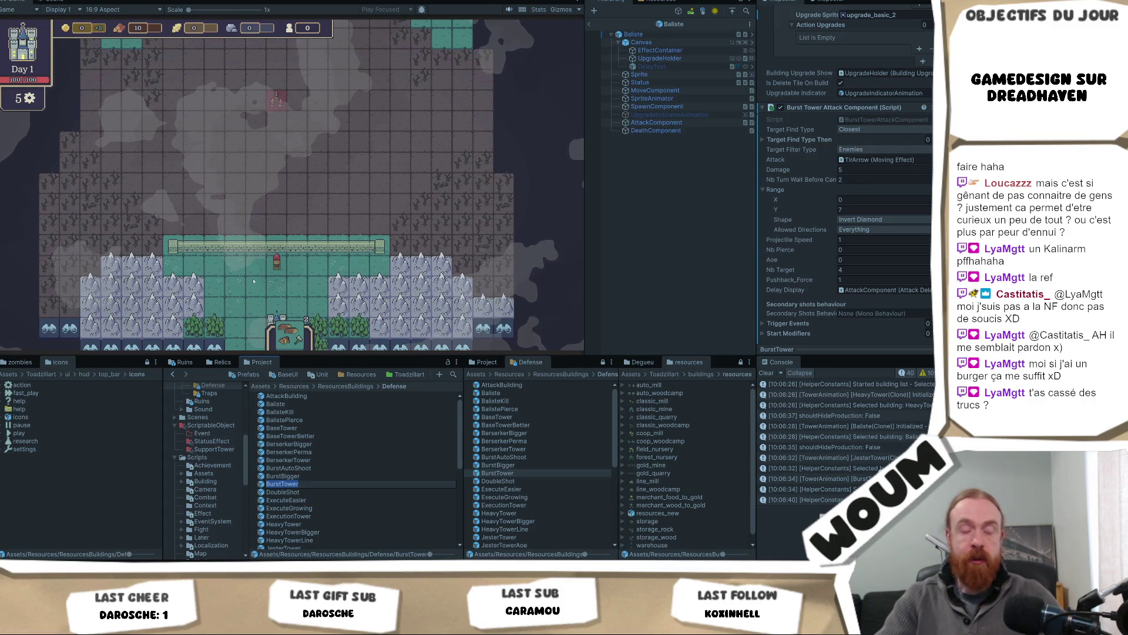
scroll(329, 473, down, 1)
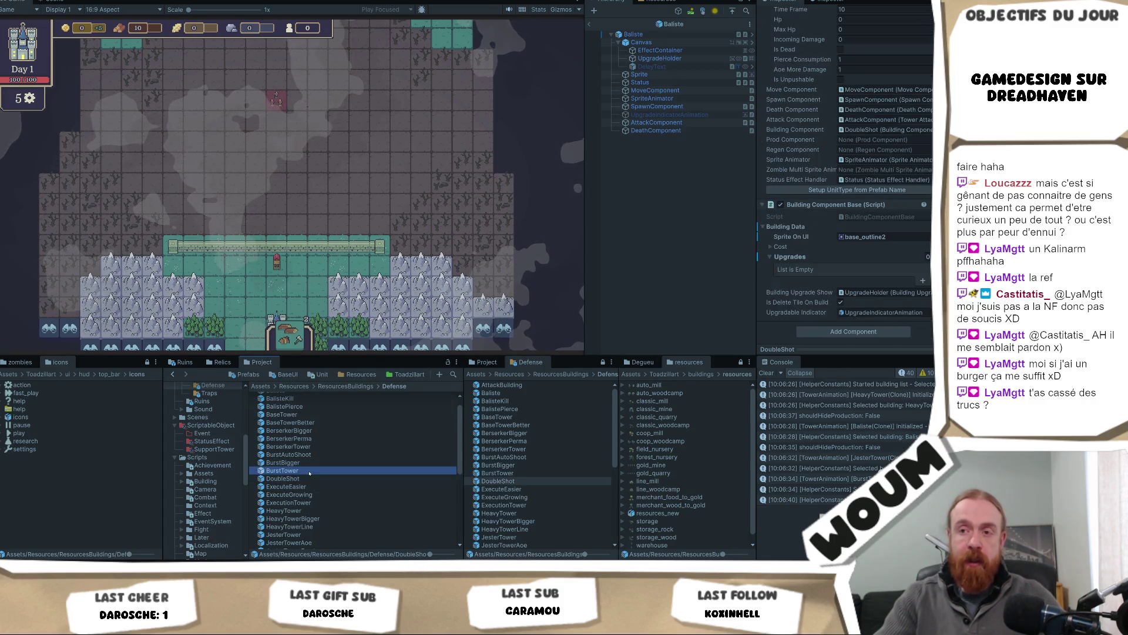
click(269, 228)
Check the BurstTower's range by zooming and previewing a placement, then select ExecutionTower.
key(m)
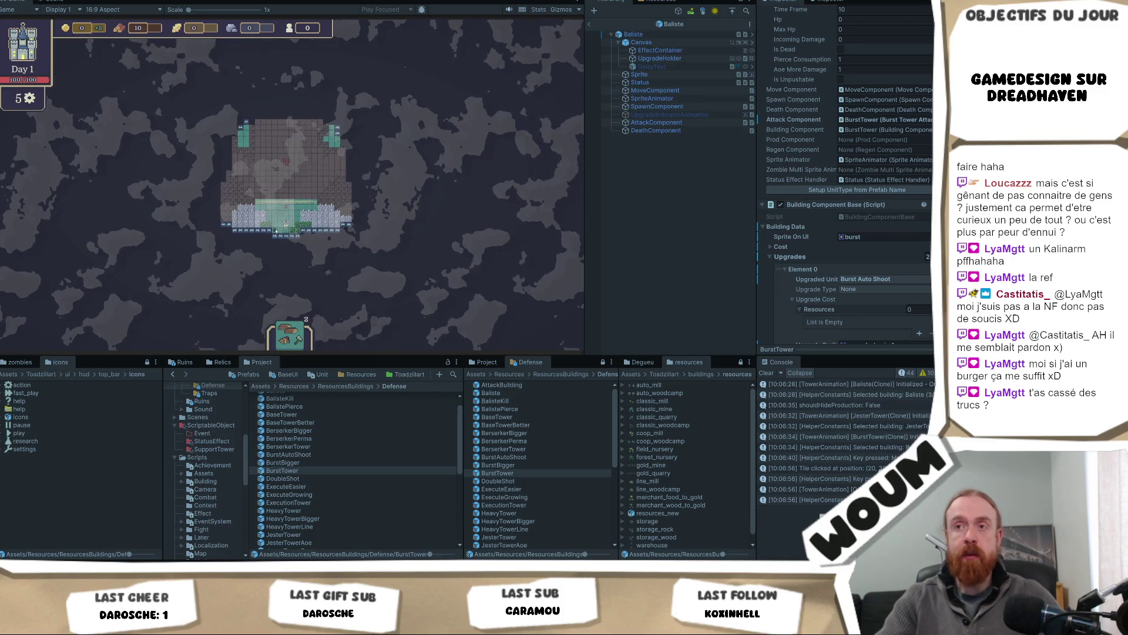
key(m)
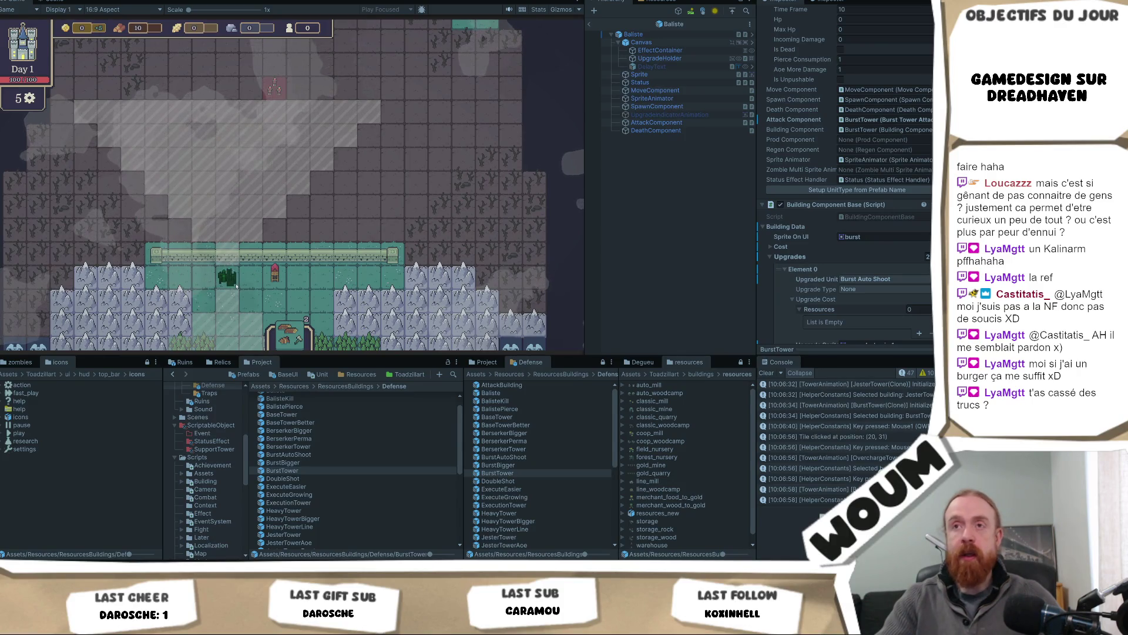
scroll(237, 284, down, 1)
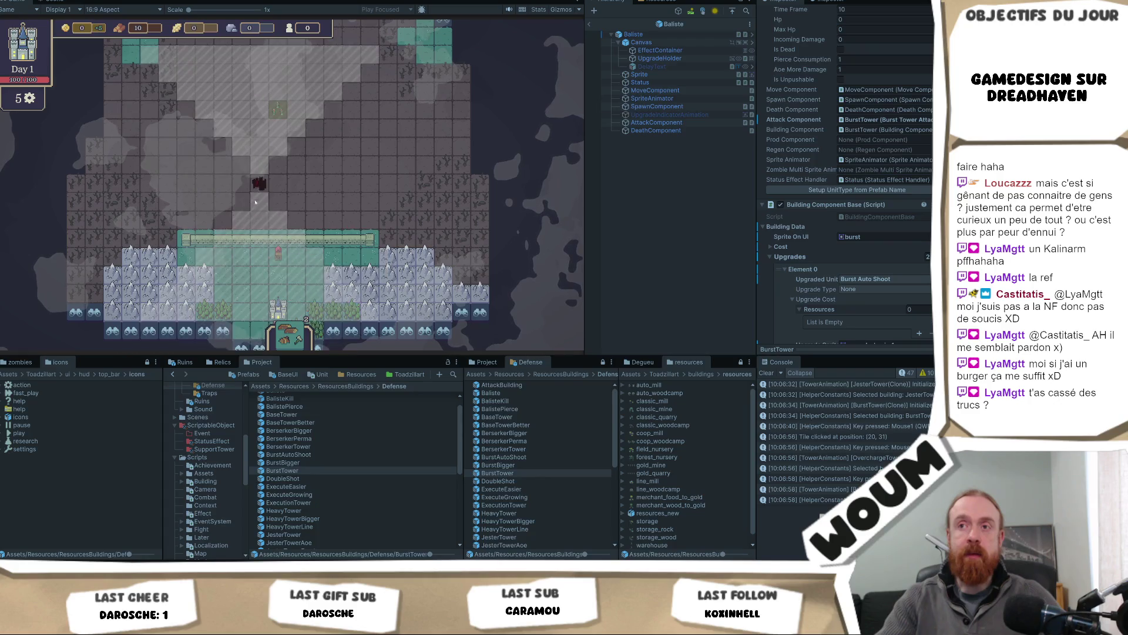
scroll(240, 258, up, 1)
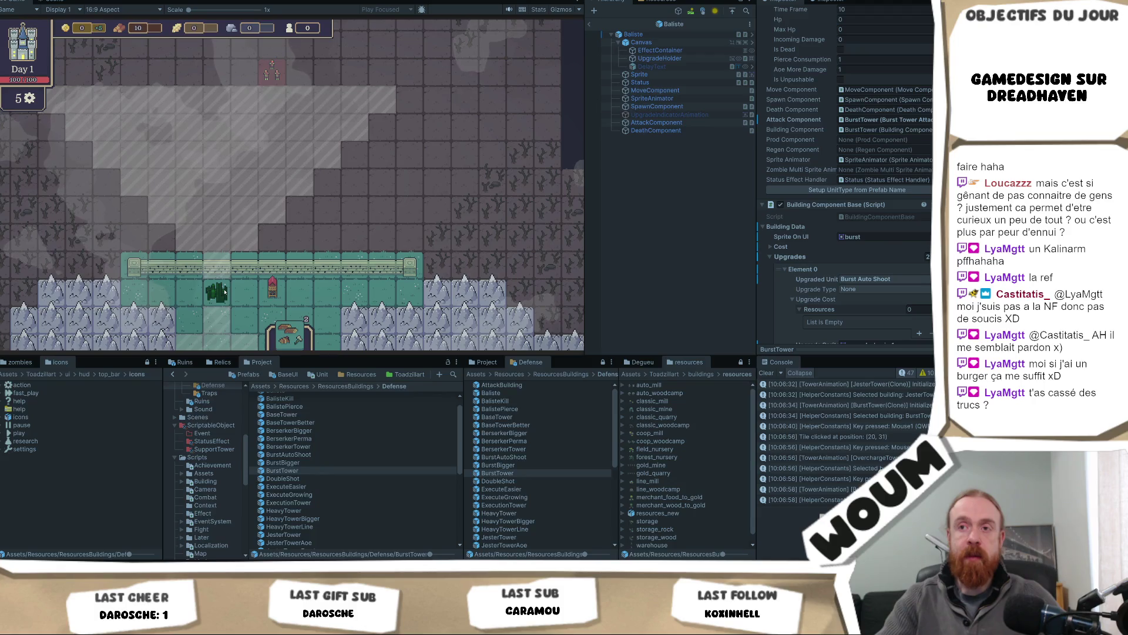
scroll(224, 292, down, 1)
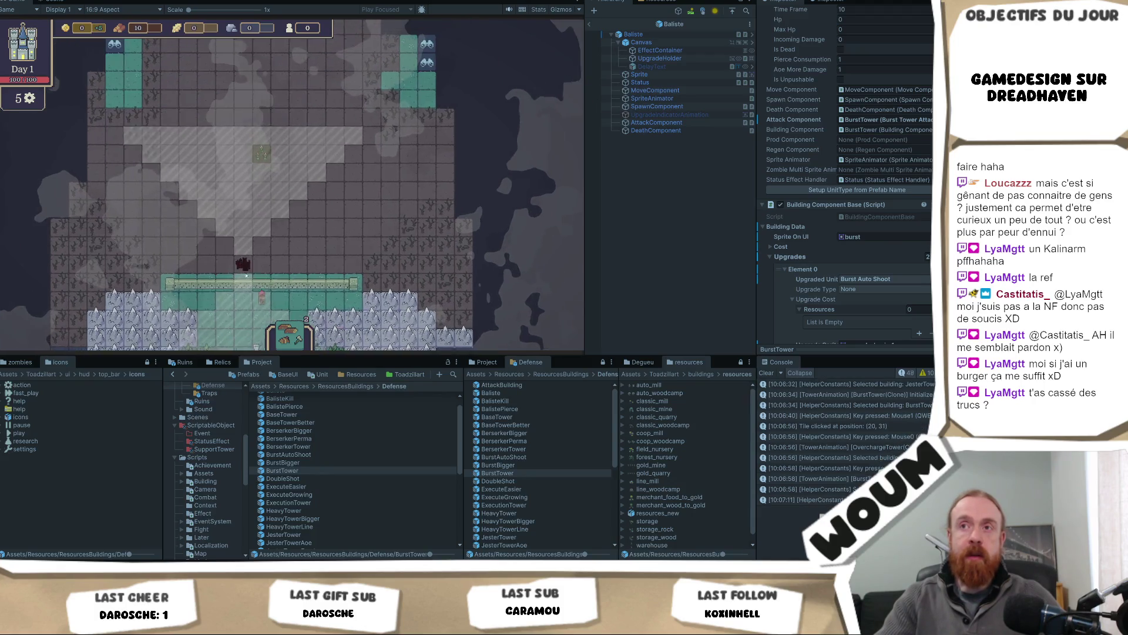
key(e)
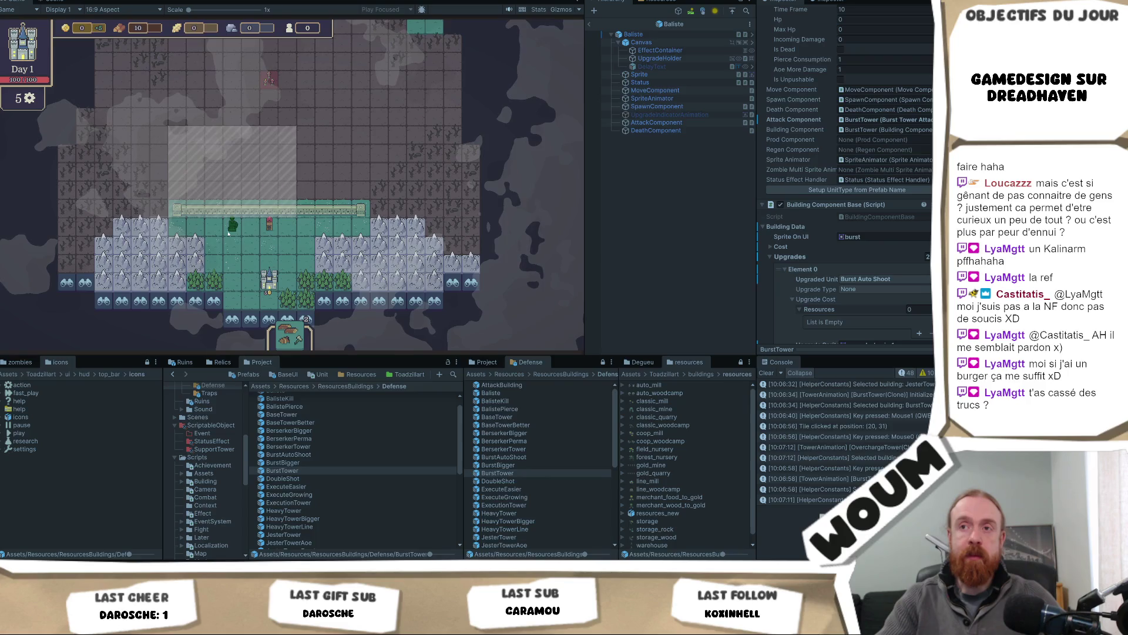
key(q)
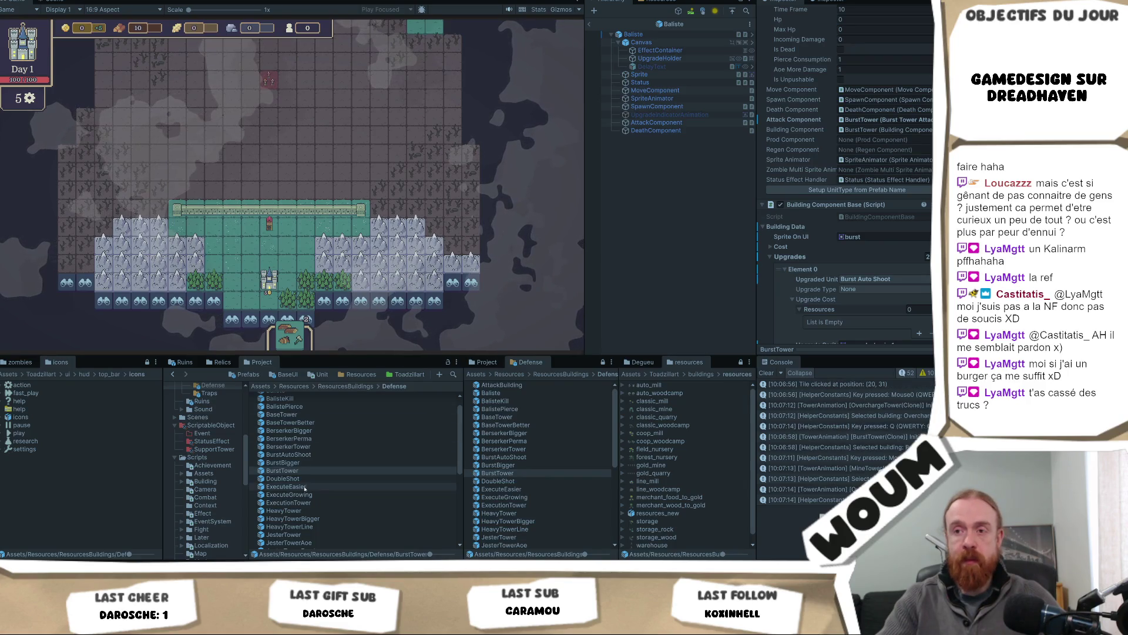
click(314, 503)
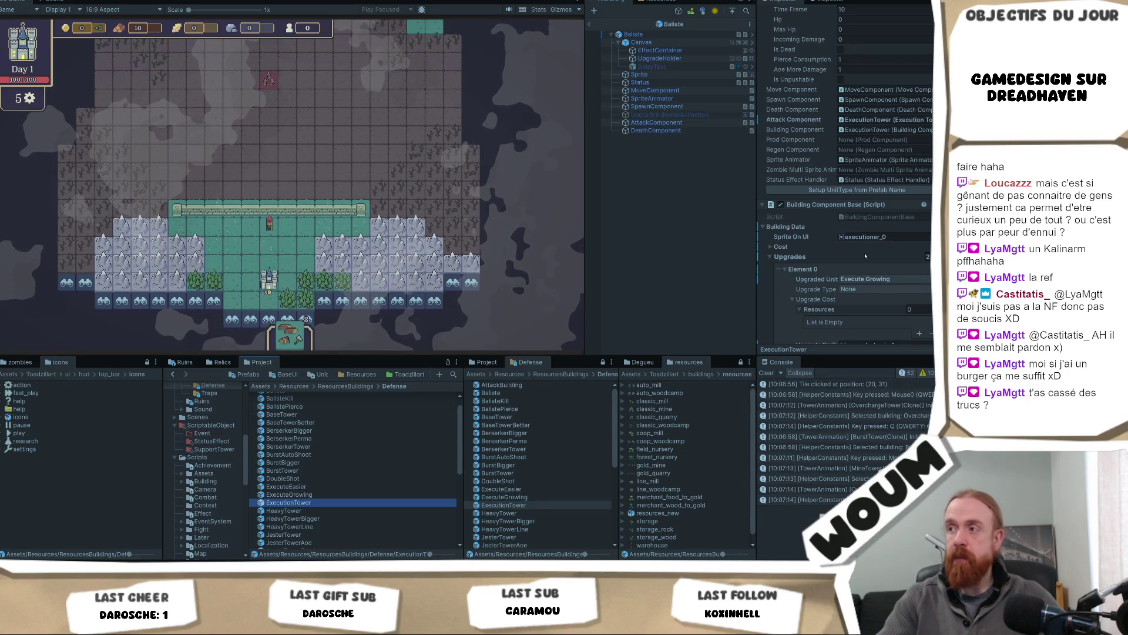
Change the ExecutionTower's Allowed Directions from Top to Everything and cancel the tower selection.
scroll(876, 251, down, 3)
scroll(877, 251, down, 3)
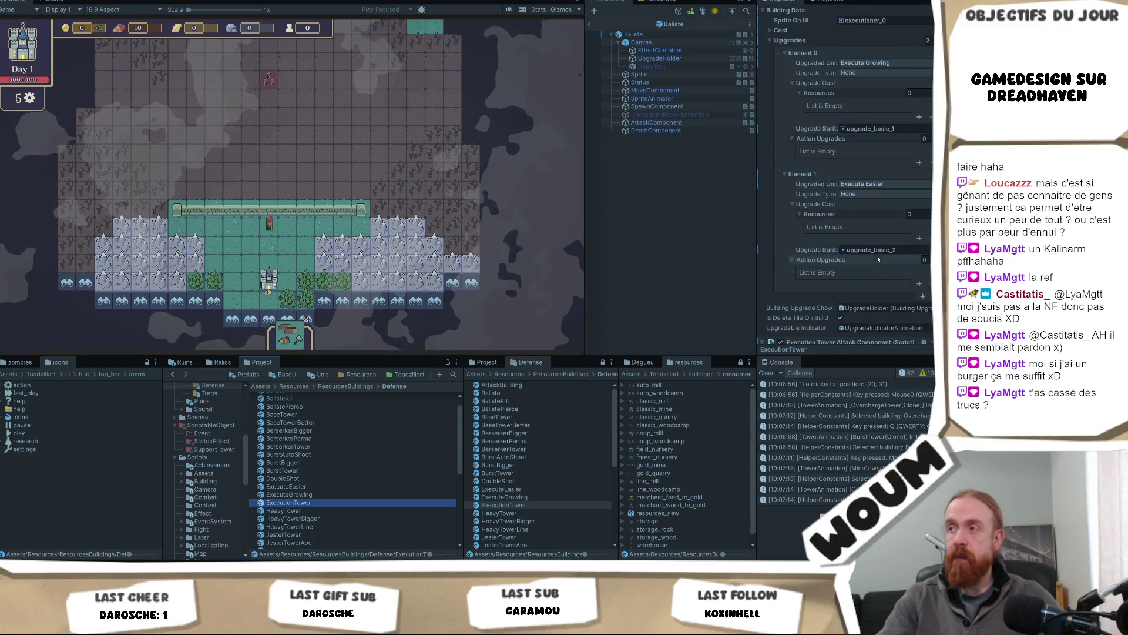
scroll(873, 214, down, 8)
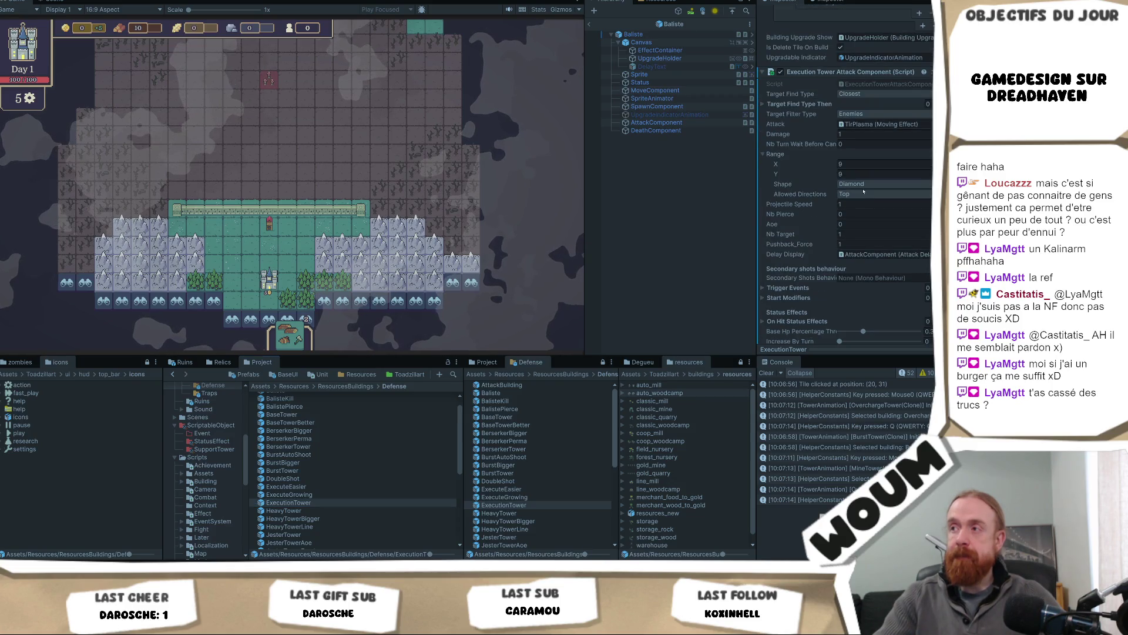
click(862, 195)
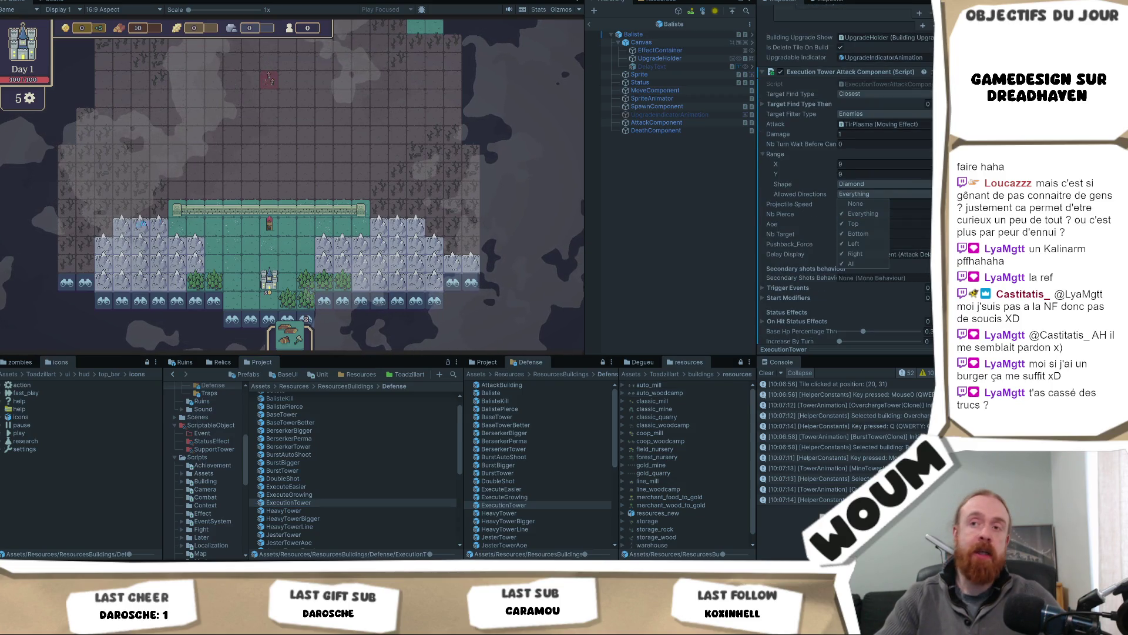
click(863, 215)
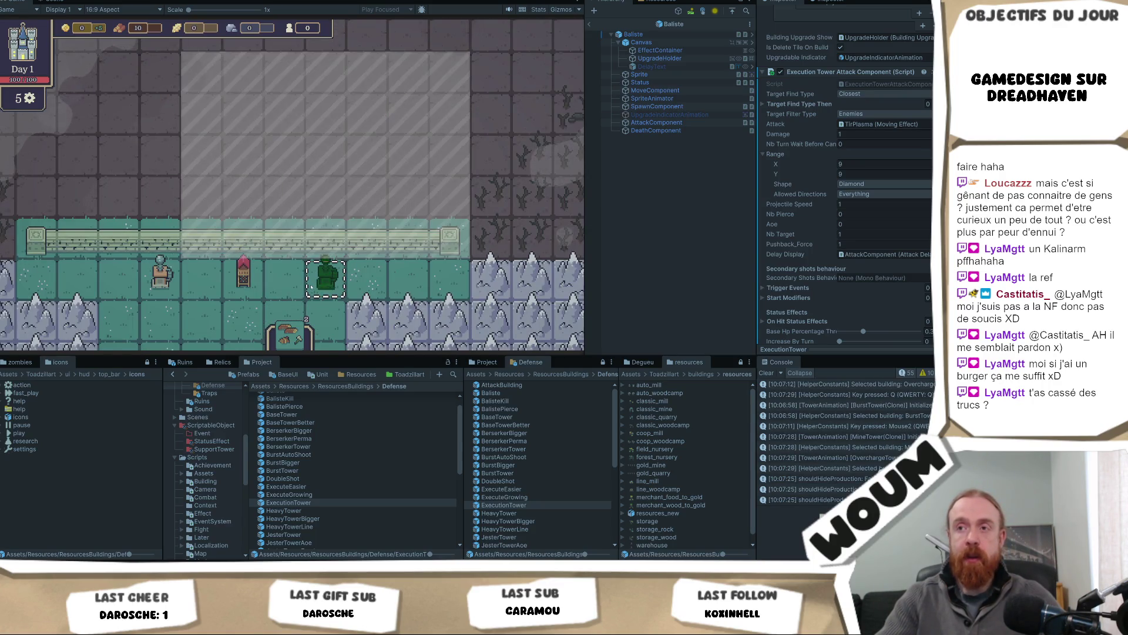
key(q)
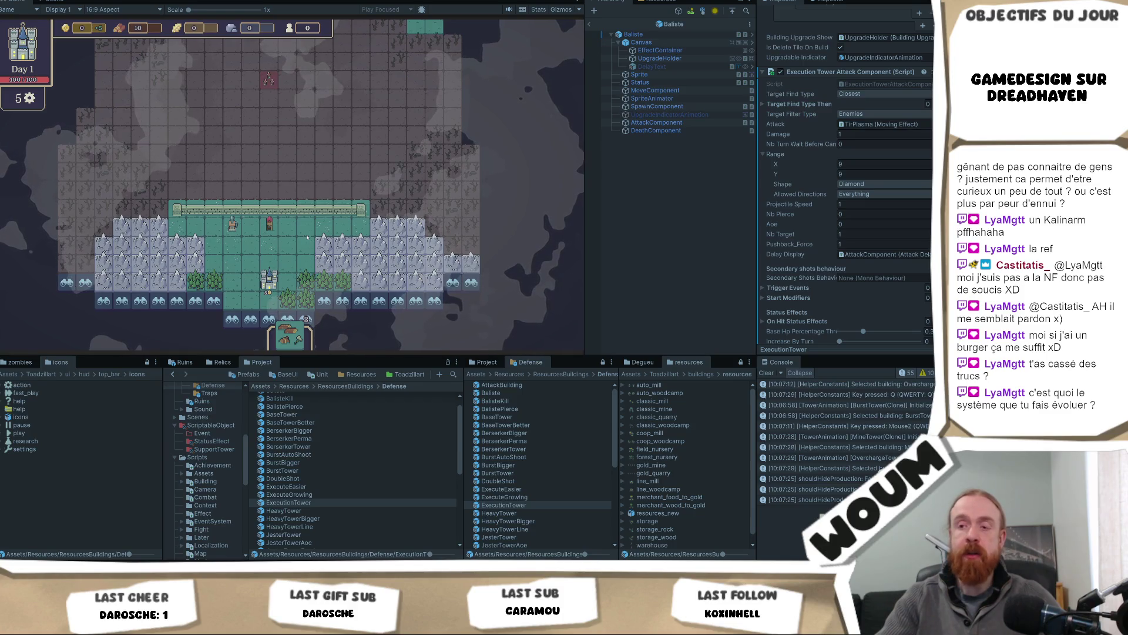
scroll(294, 496, down, 3)
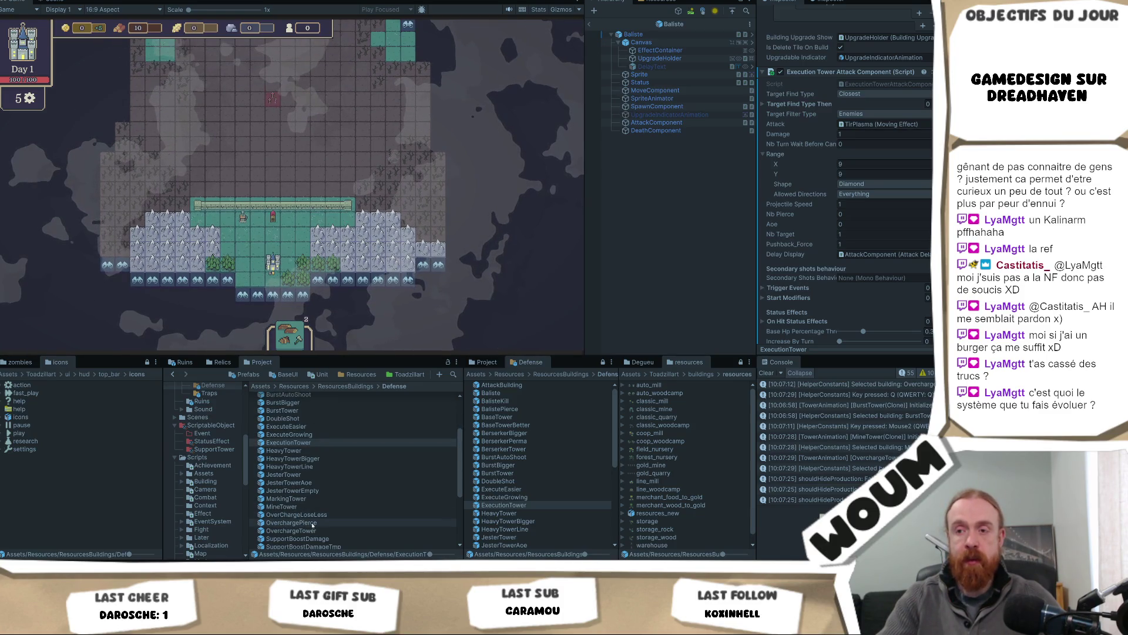
Set the OverchargeTower's Allowed Directions to Everything.
click(306, 530)
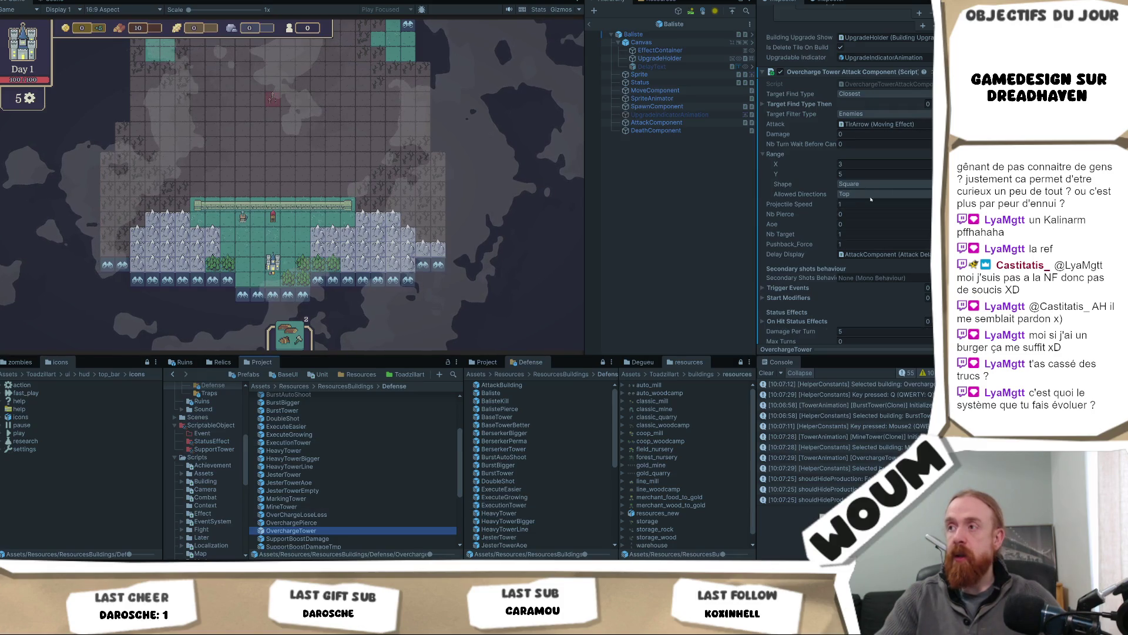
click(871, 198)
click(308, 227)
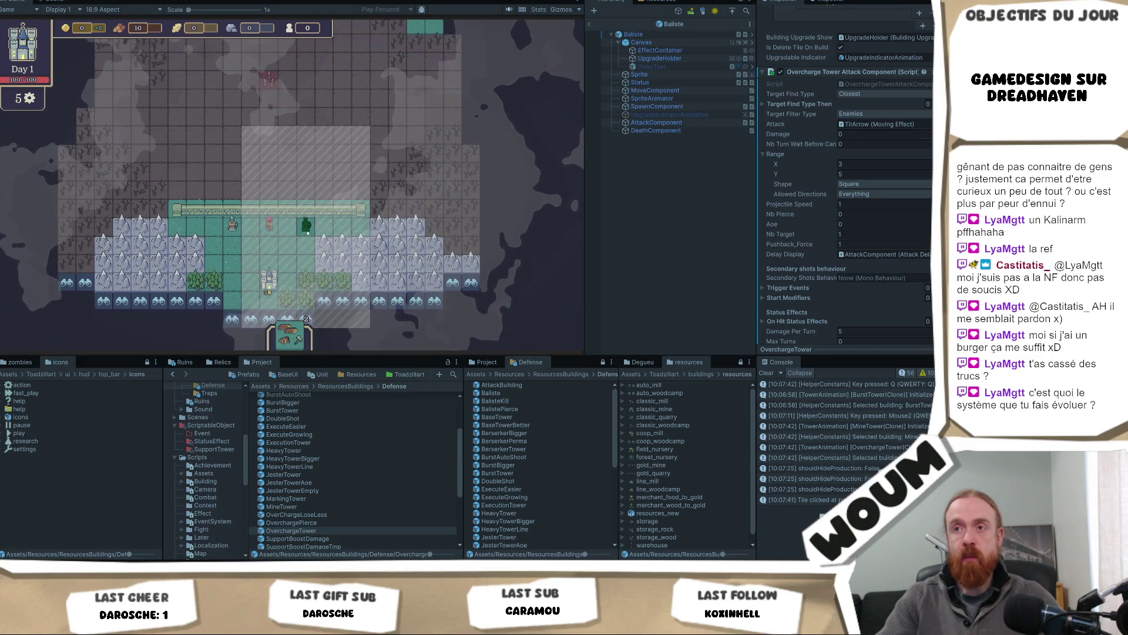
Pan the test map upward so the wall sits lower to check the tower's 3×5 range.
middle_click(329, 228)
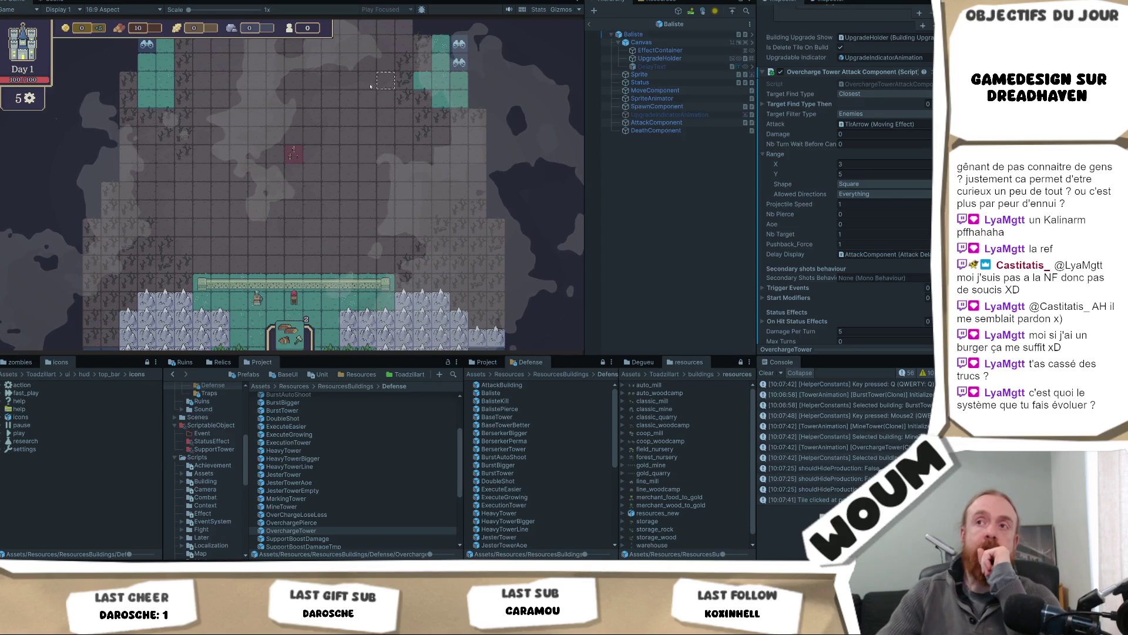
middle_click(264, 282)
scroll(131, 153, up, 2)
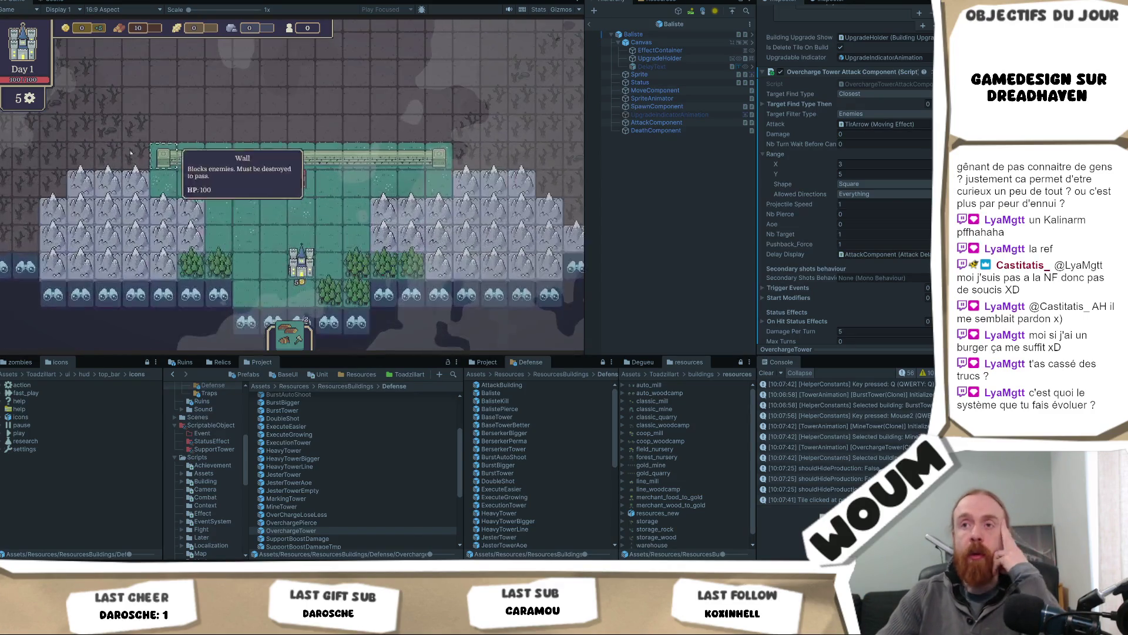
scroll(245, 108, down, 2)
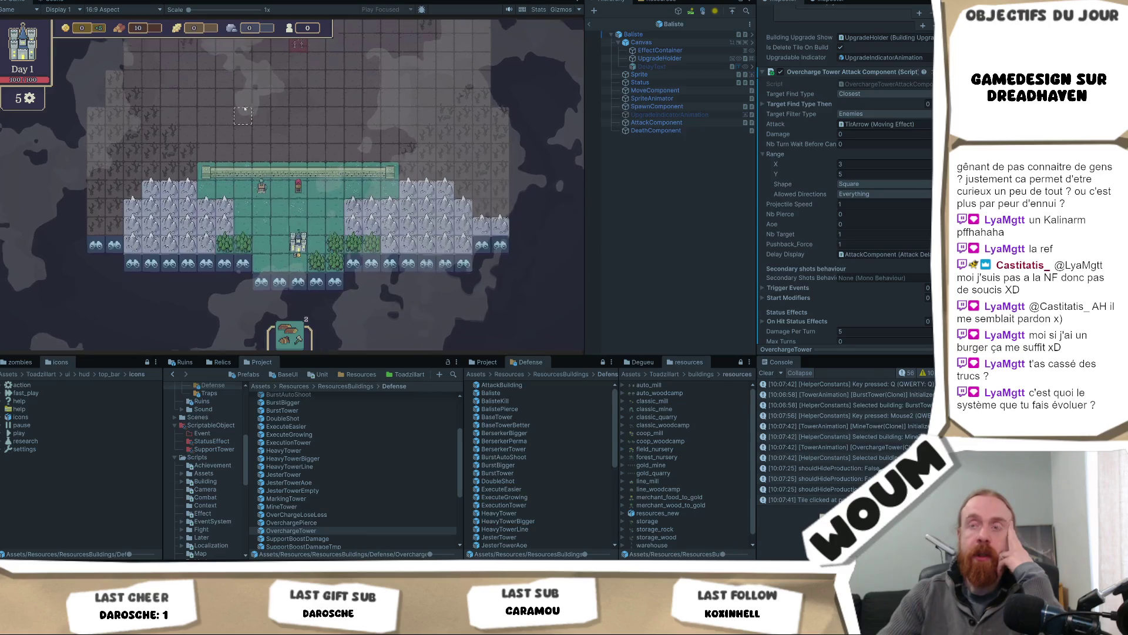
drag(129, 150, 160, 262)
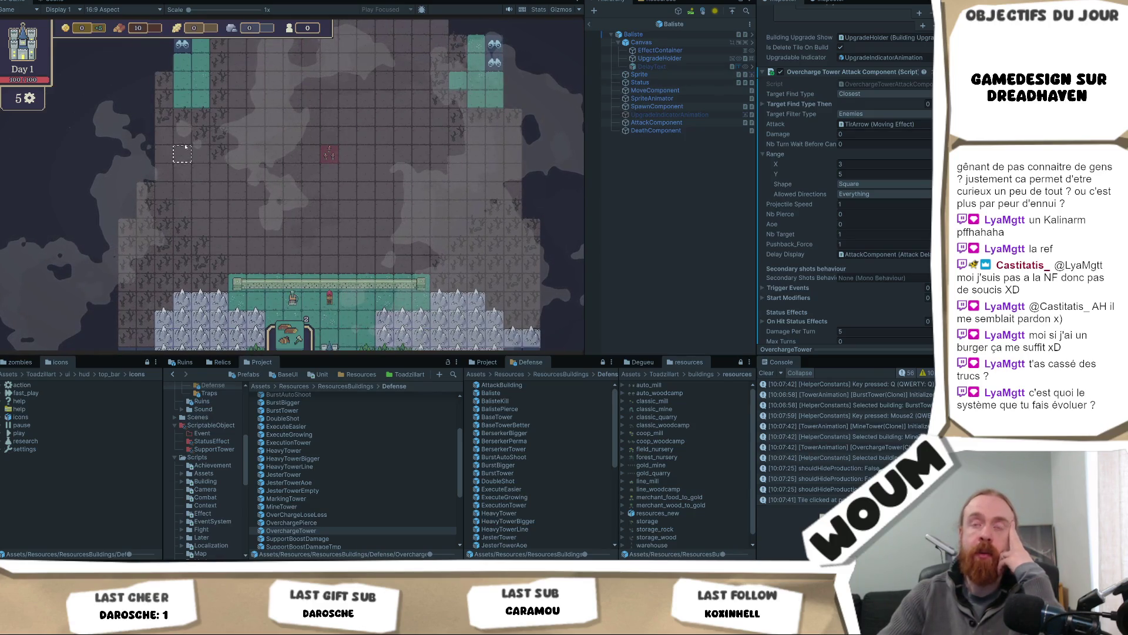
key(alt+Tab)
key(1)
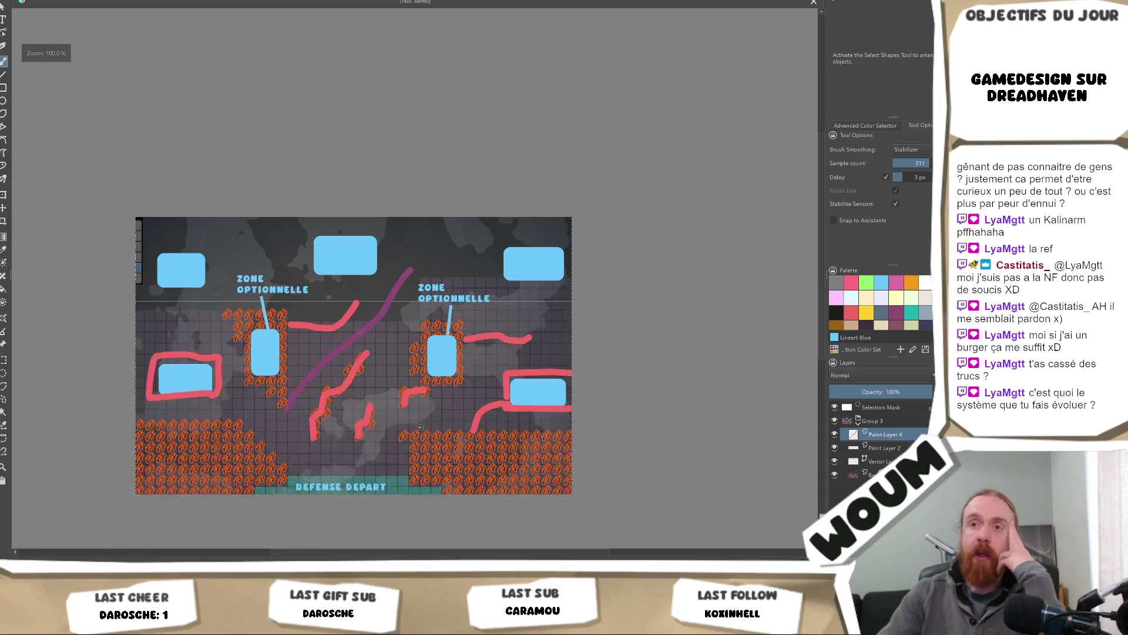
key(2)
drag(288, 416, 328, 373)
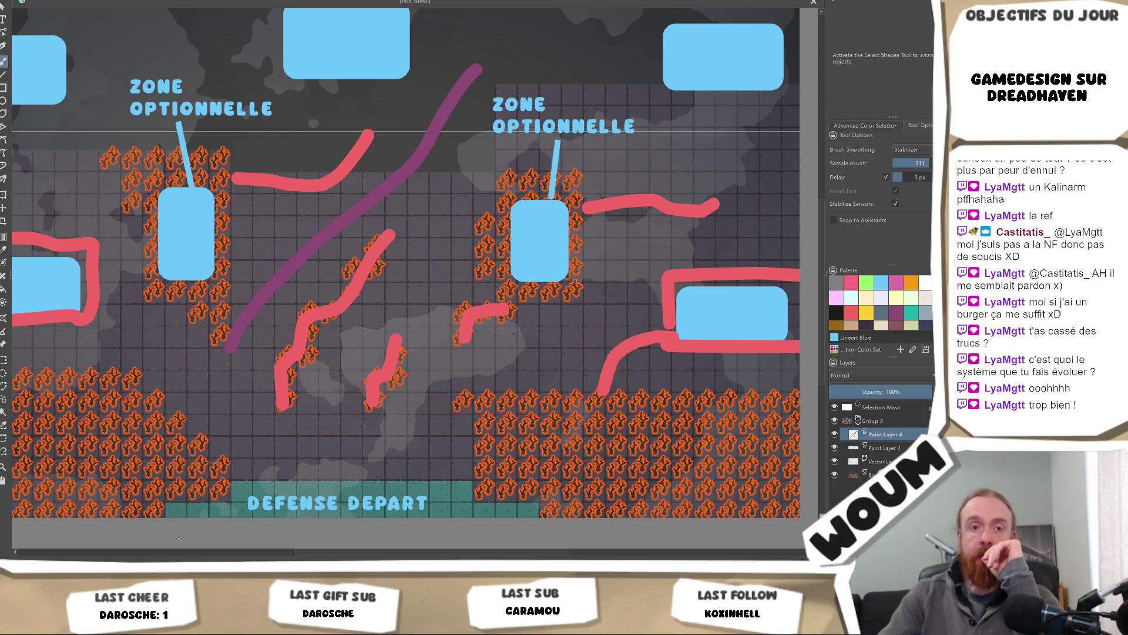
key(alt+Tab)
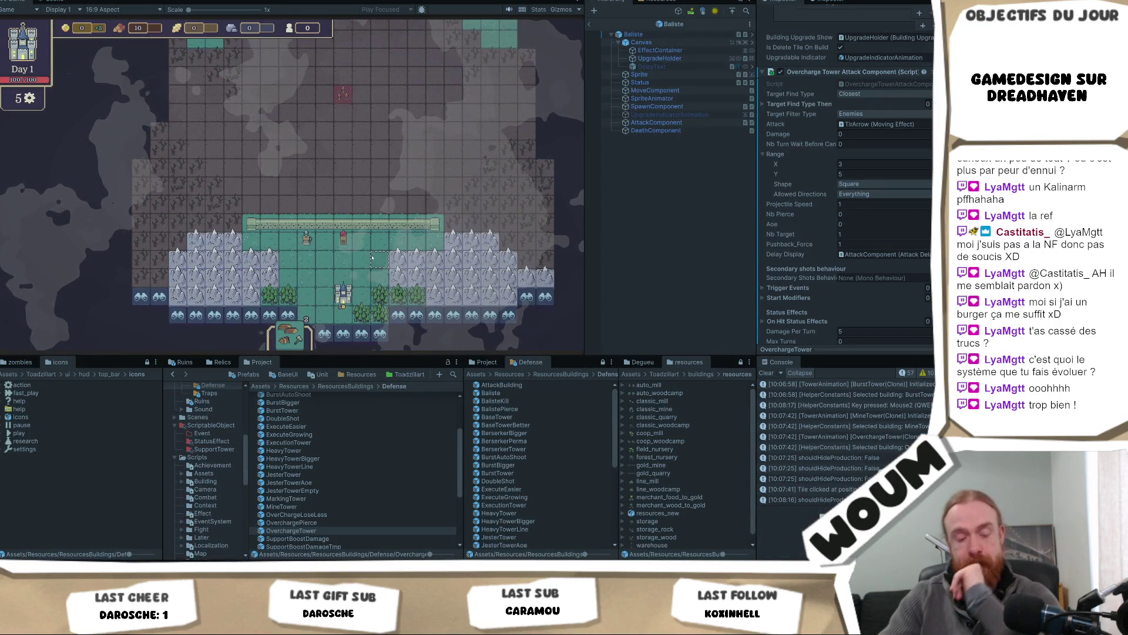
Preview a tower below the wall and set the MineTower's Allowed Directions to Everything.
click(379, 241)
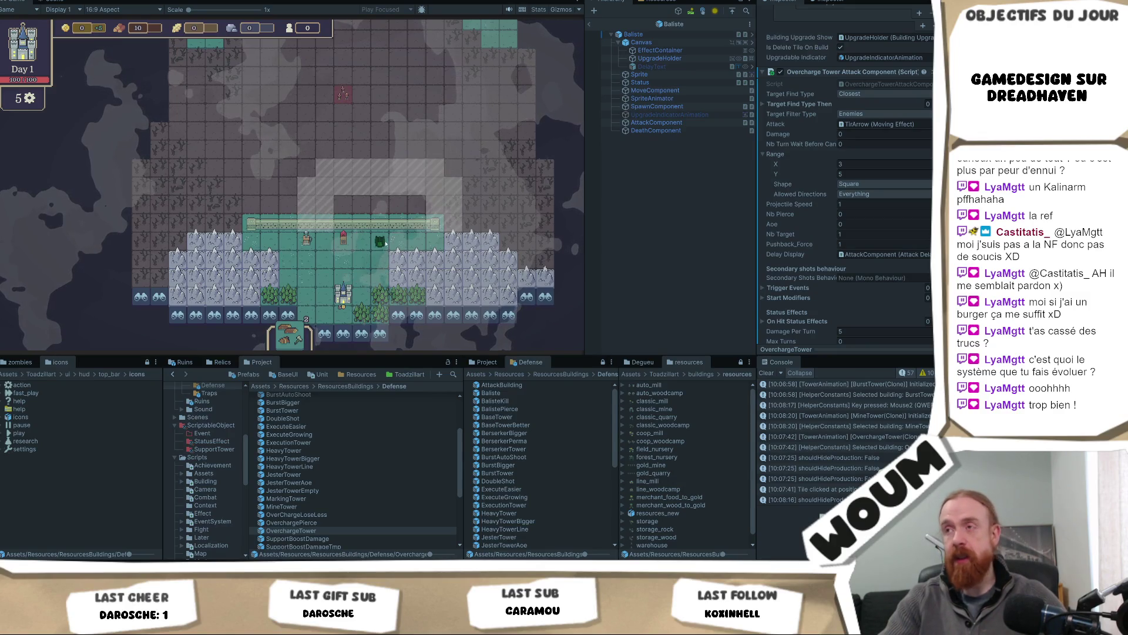
click(281, 506)
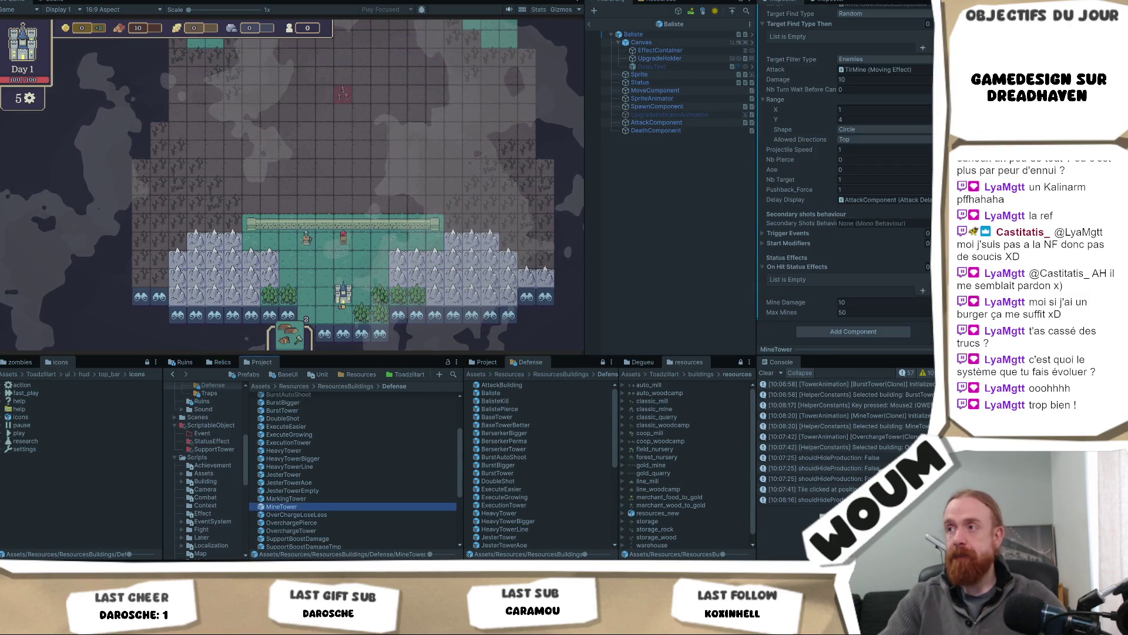
click(879, 140)
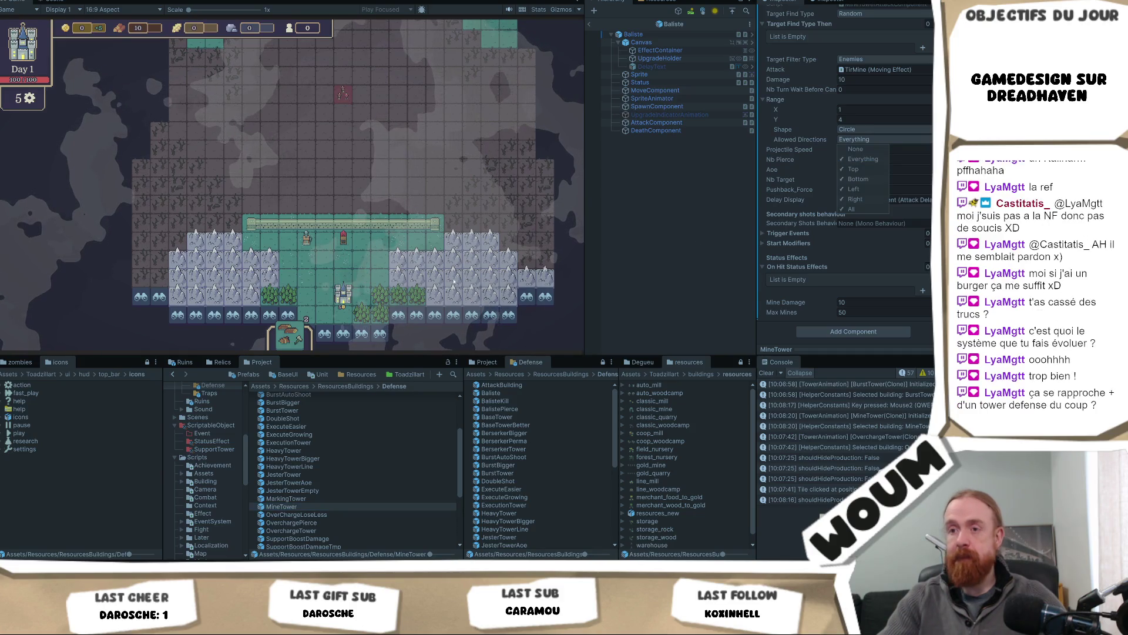
click(867, 161)
click(380, 240)
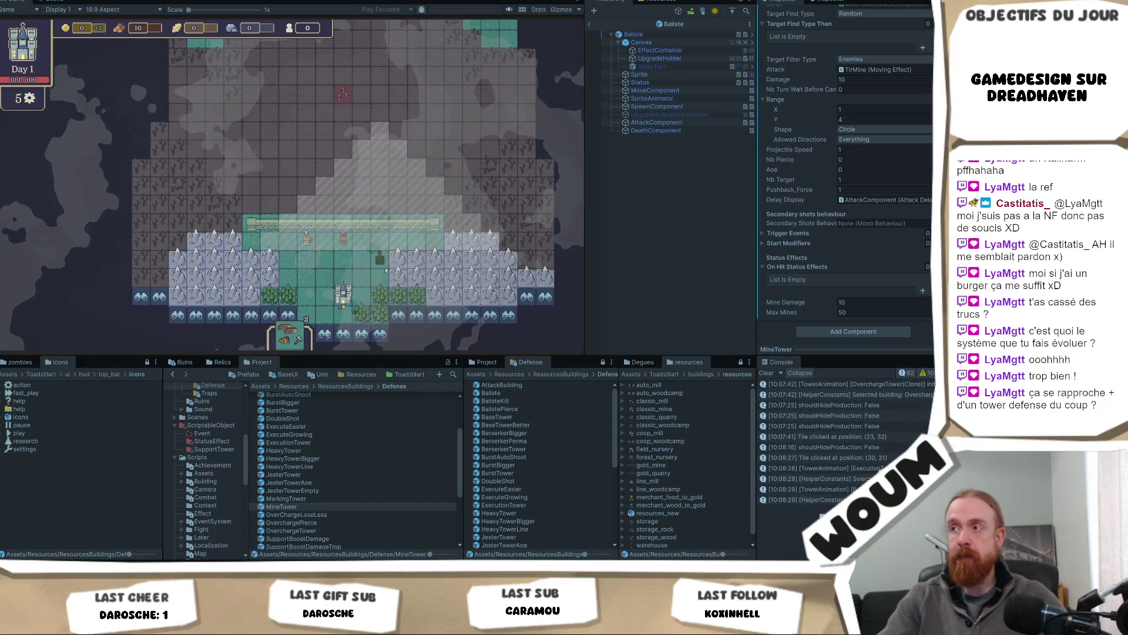
Bring up the BurstTower's attack settings from the Defense folder.
scroll(356, 516, down, 2)
scroll(355, 516, up, 2)
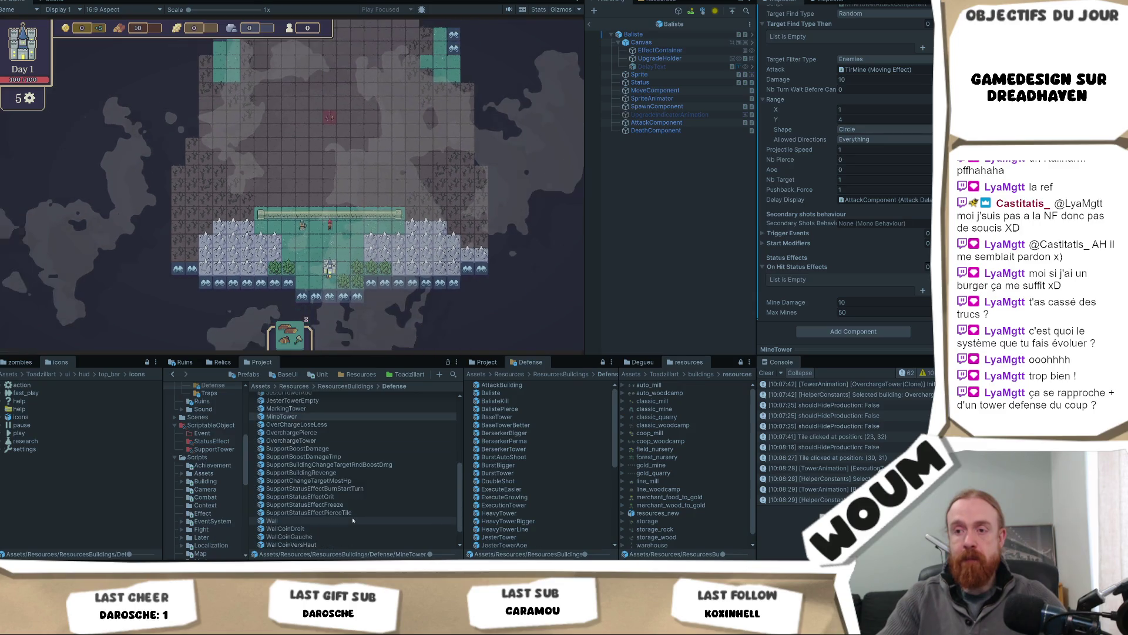
scroll(353, 516, up, 2)
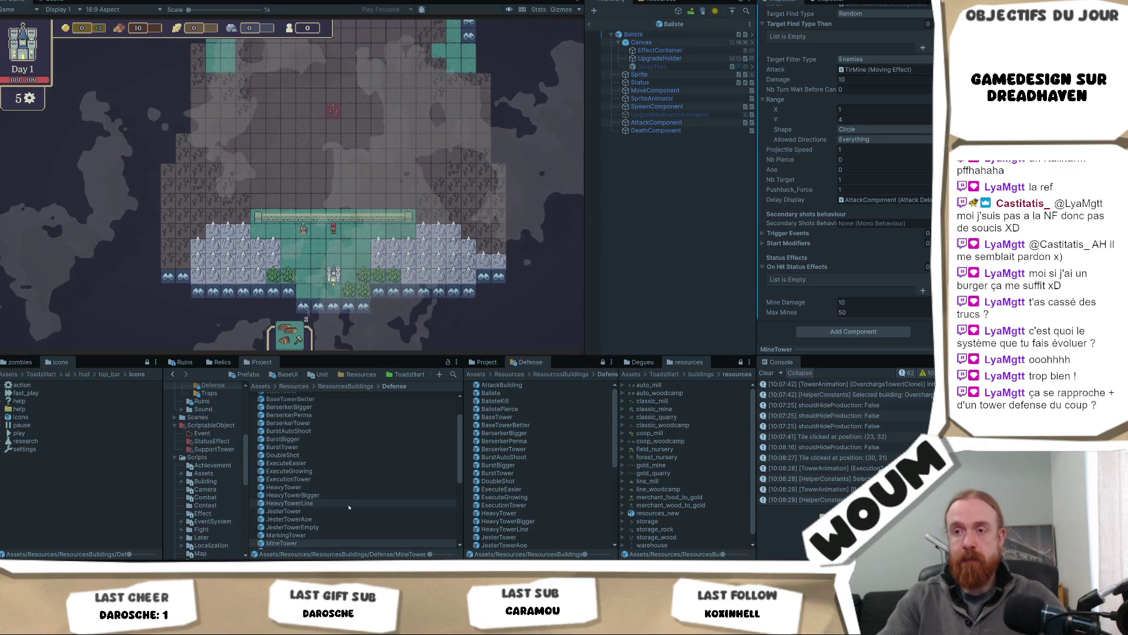
click(347, 447)
scroll(882, 246, down, 2)
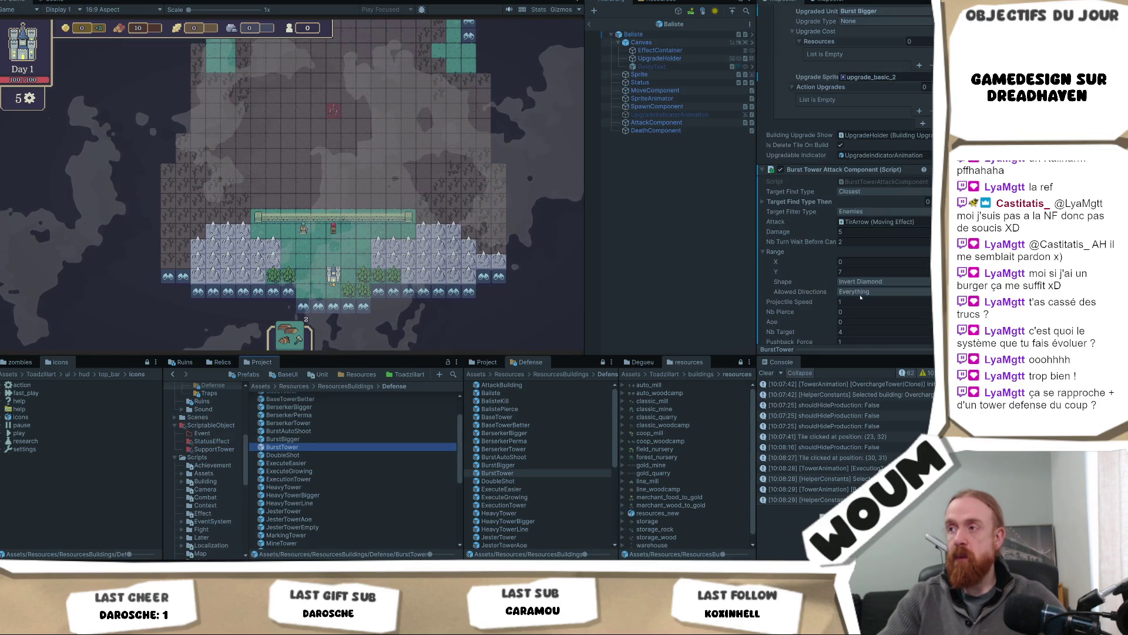
Click an undiscovered fog tile to check what it contains.
click(470, 288)
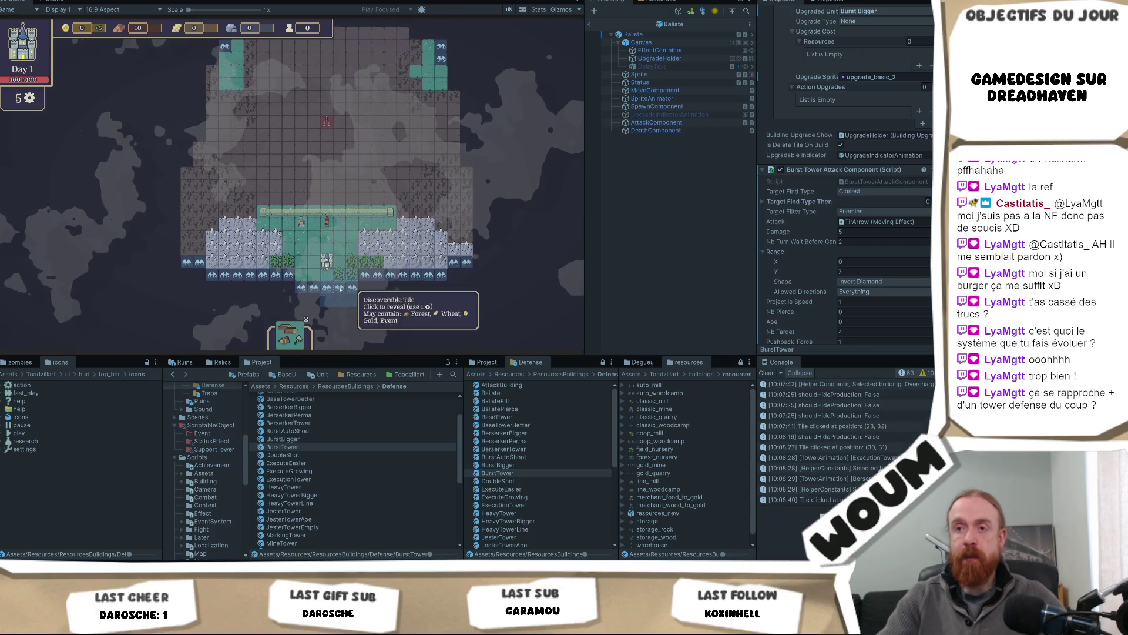
scroll(296, 519, down, 6)
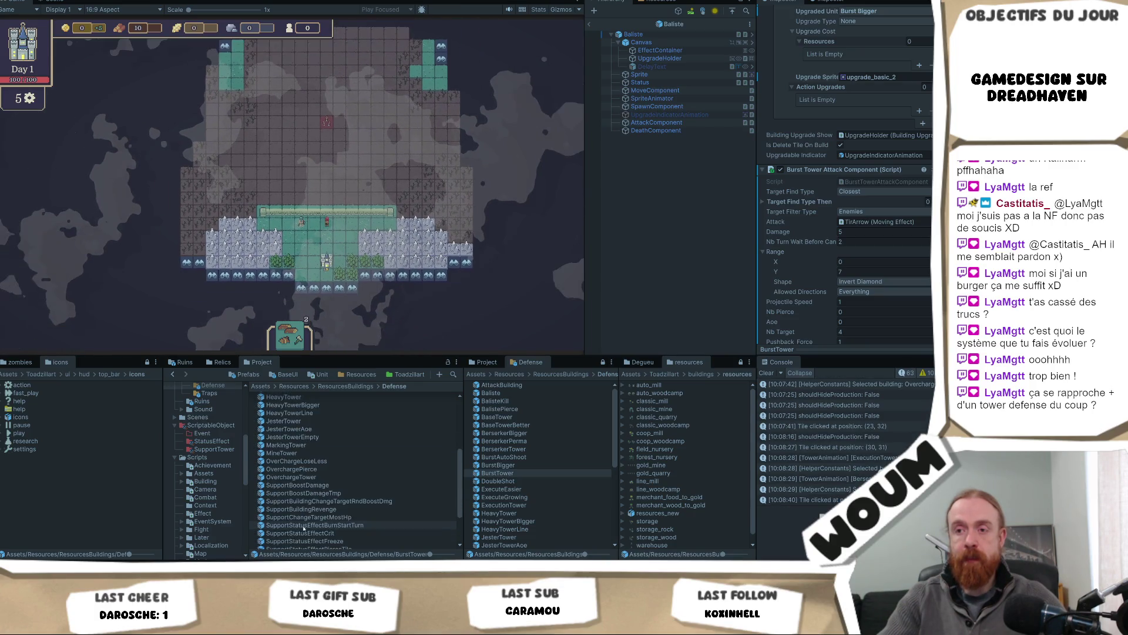
scroll(304, 528, up, 5)
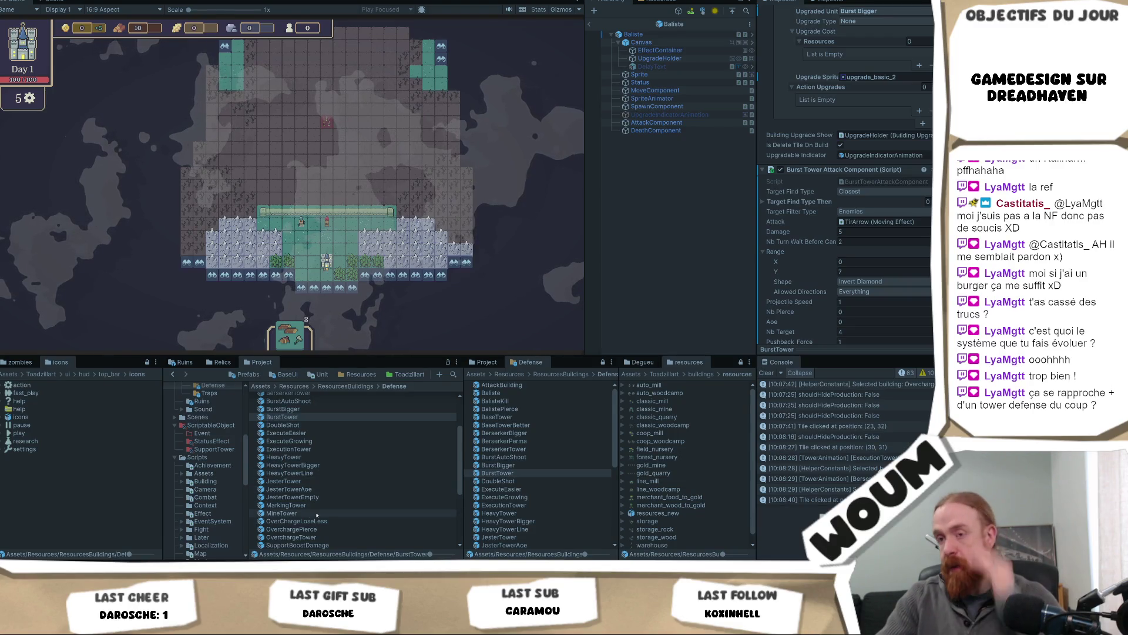
Show the MarkingTower's settings (Tir Arrow, closest enemy, 10×10 Diamond) and check the Base Tower's range.
click(317, 505)
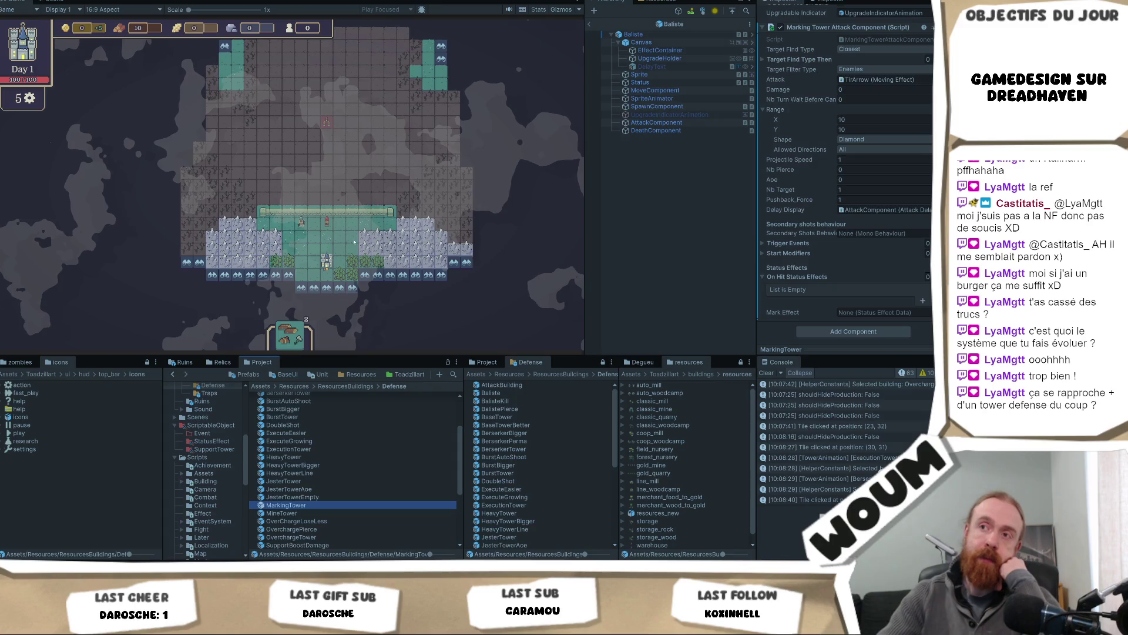
scroll(352, 237, up, 4)
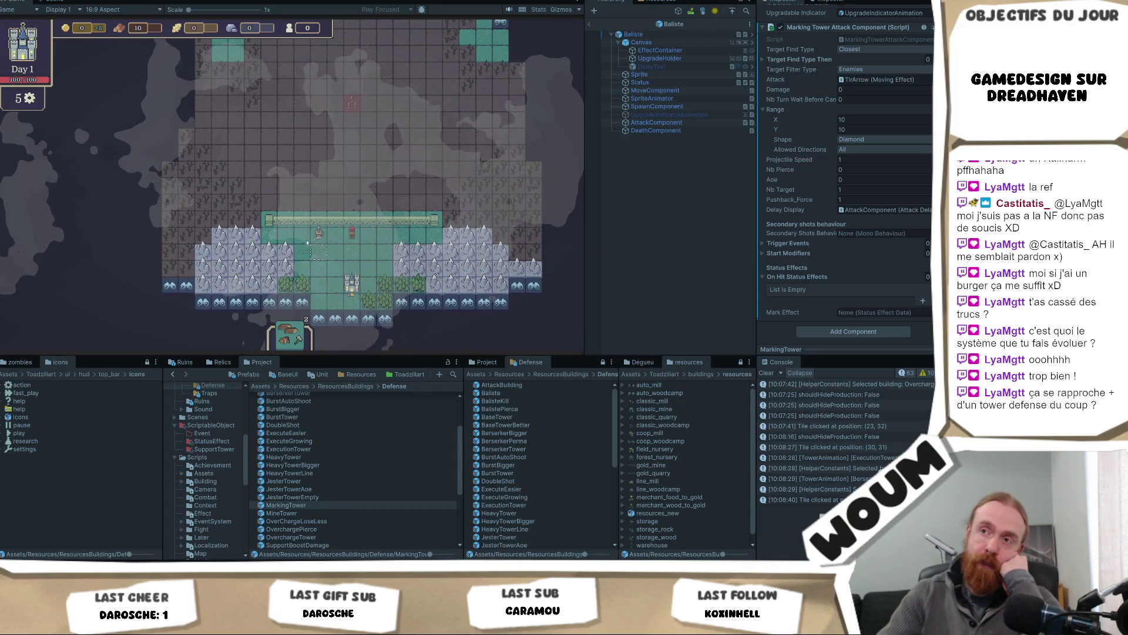
mouse_move(352, 238)
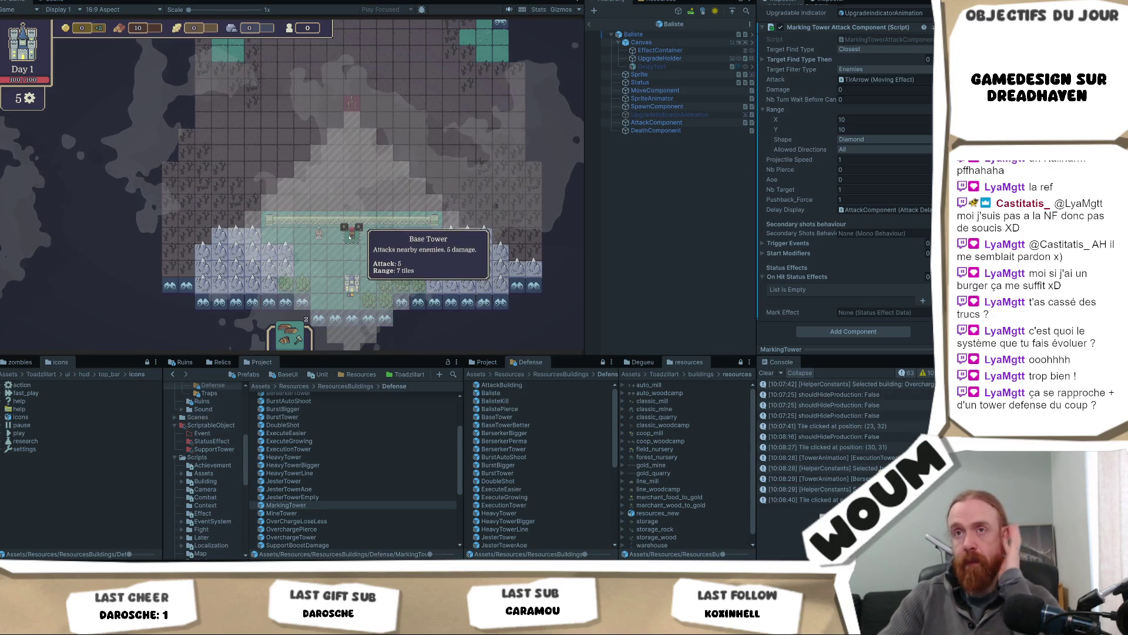
drag(419, 198, 413, 228)
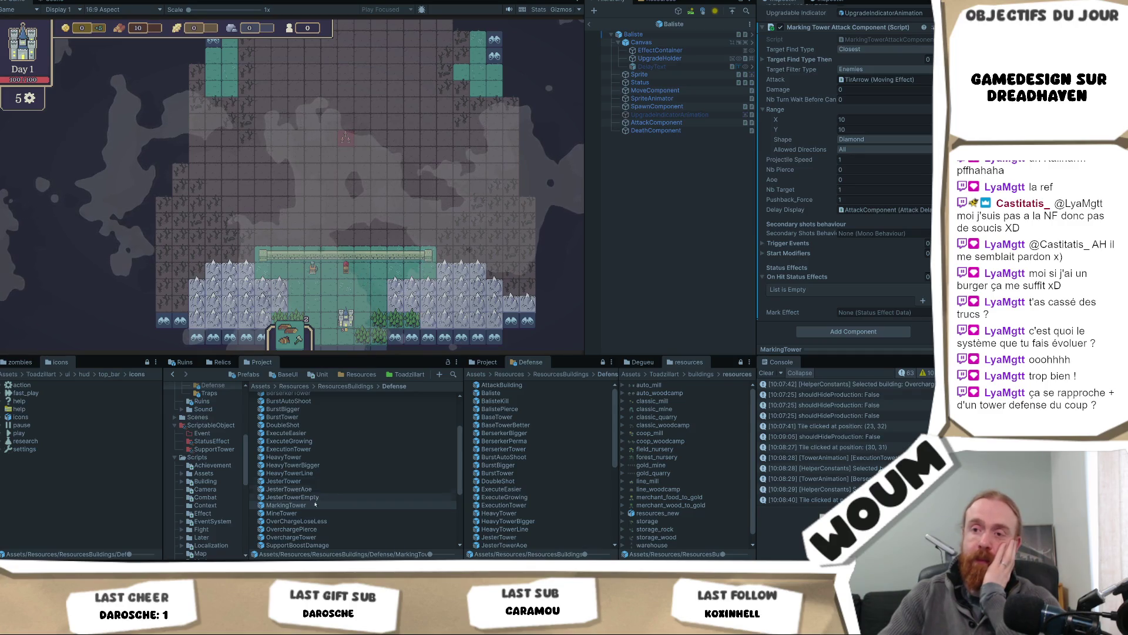
Review the ExecutionTower, place a tower beside the red enemy, then show the BerserkerTower's settings.
click(327, 448)
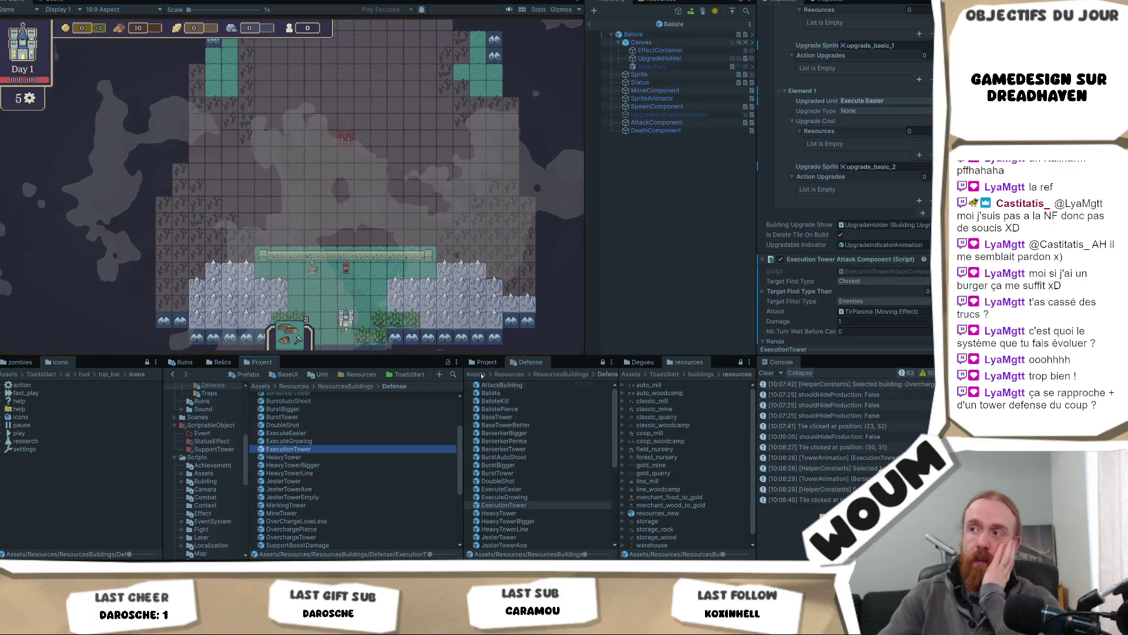
click(363, 270)
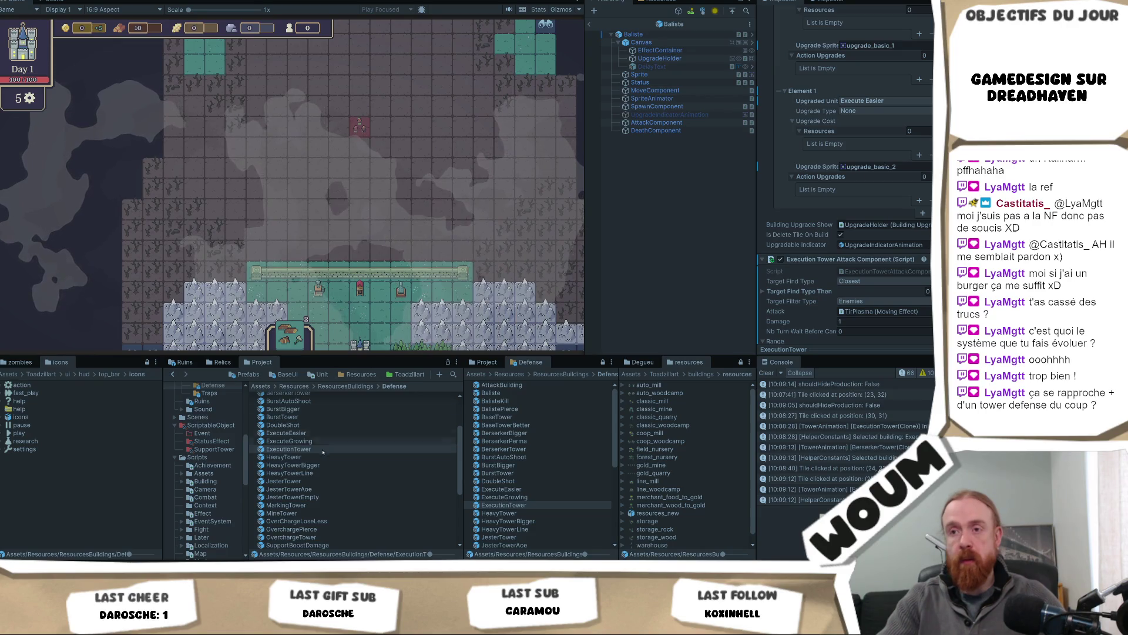
scroll(331, 438, up, 3)
scroll(319, 434, up, 1)
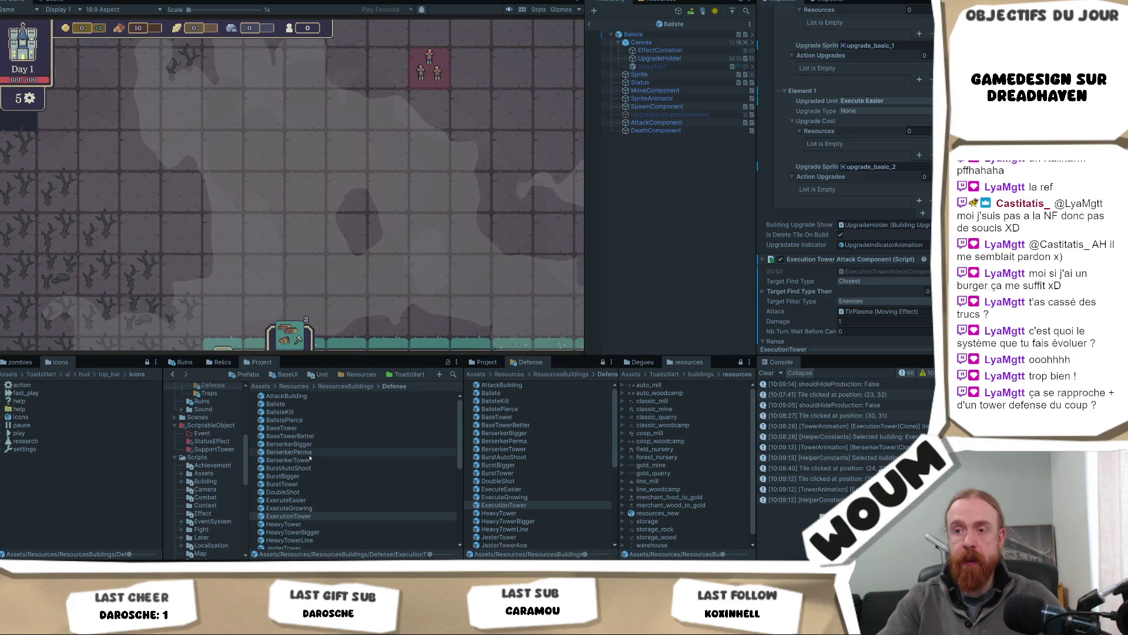
click(309, 459)
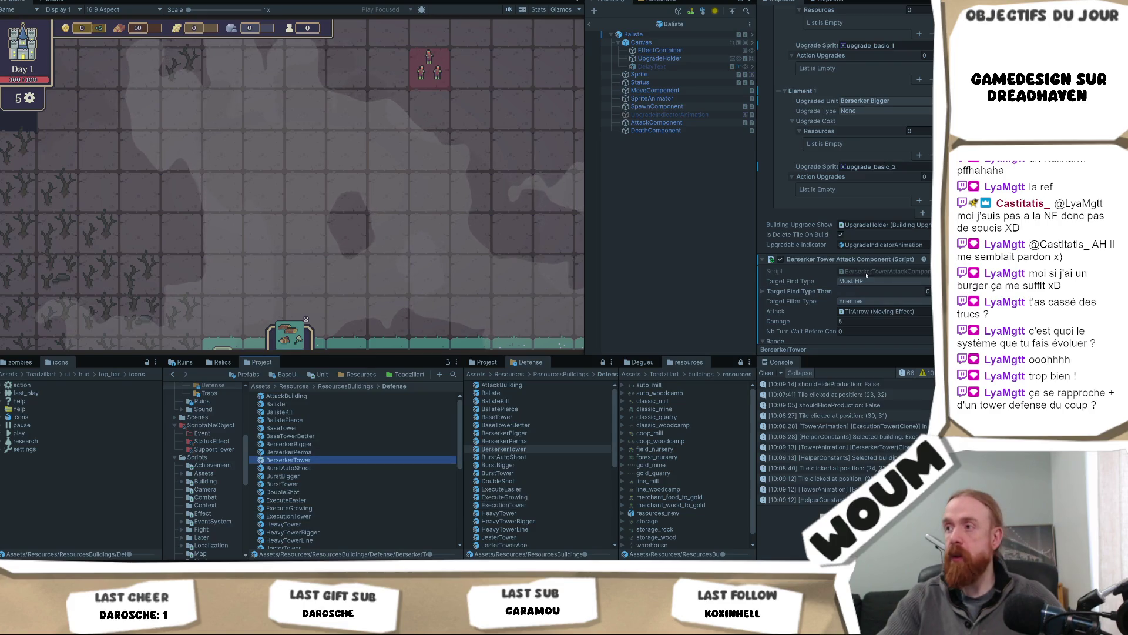
Change the BerserkerTower's Allowed Directions from Top to Everything and cancel tower placement.
scroll(872, 234, down, 5)
click(858, 219)
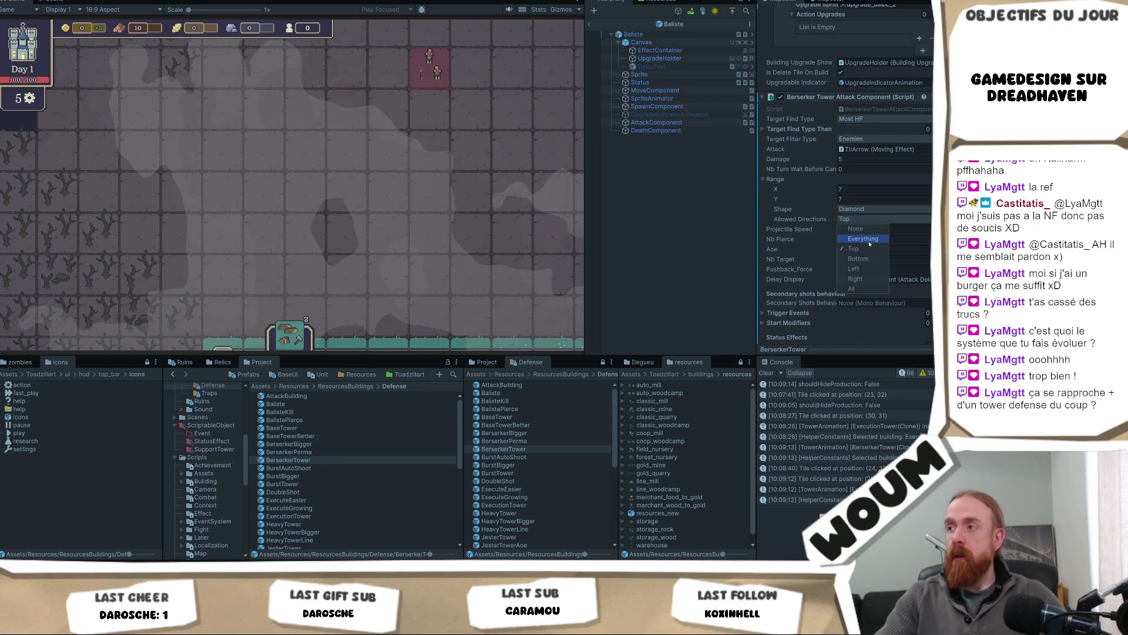
click(863, 238)
click(527, 241)
scroll(527, 241, down, 5)
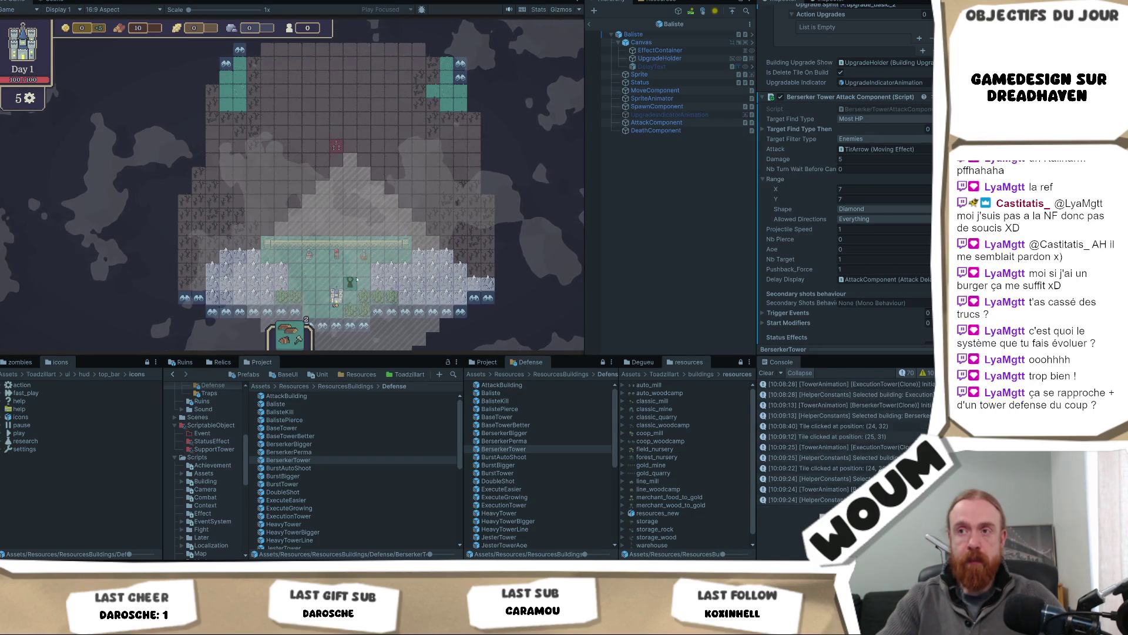
scroll(437, 287, up, 2)
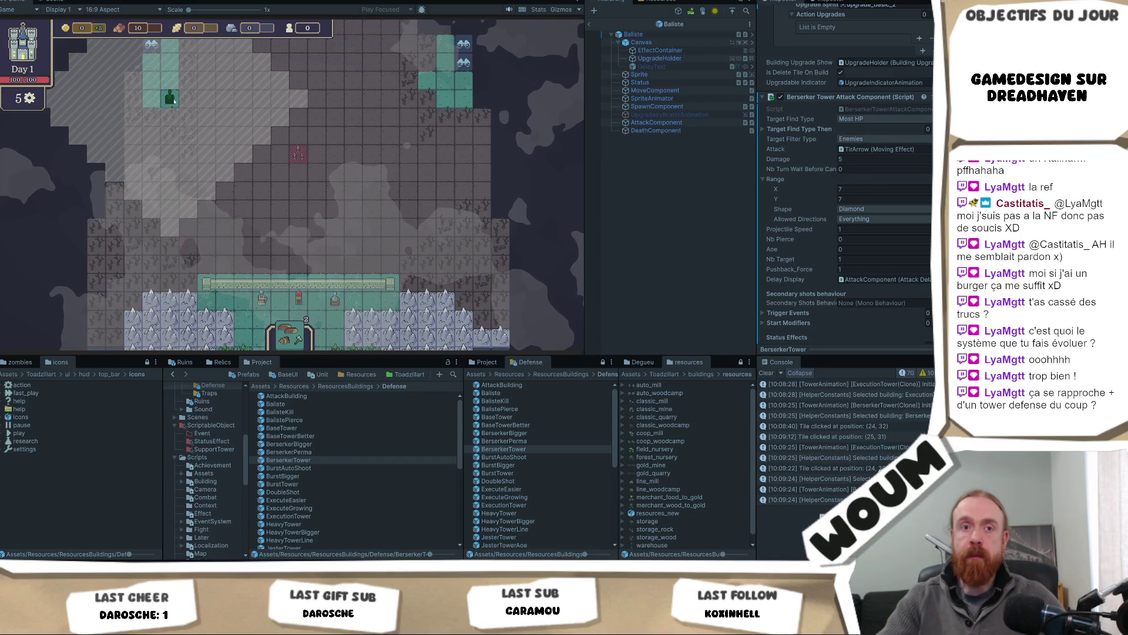
right_click(169, 98)
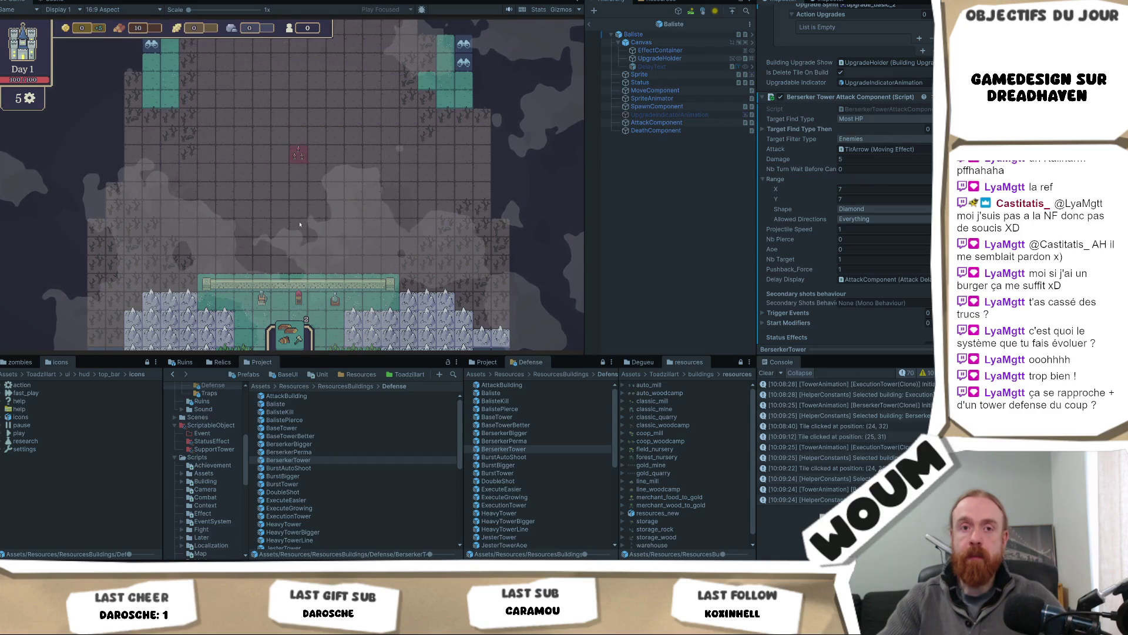
Place a cluster of Freeze Traps and Damage Traps around the units in the map's middle.
mouse_move(352, 268)
mouse_down()
mouse_move(411, 100)
mouse_move(387, 326)
mouse_up()
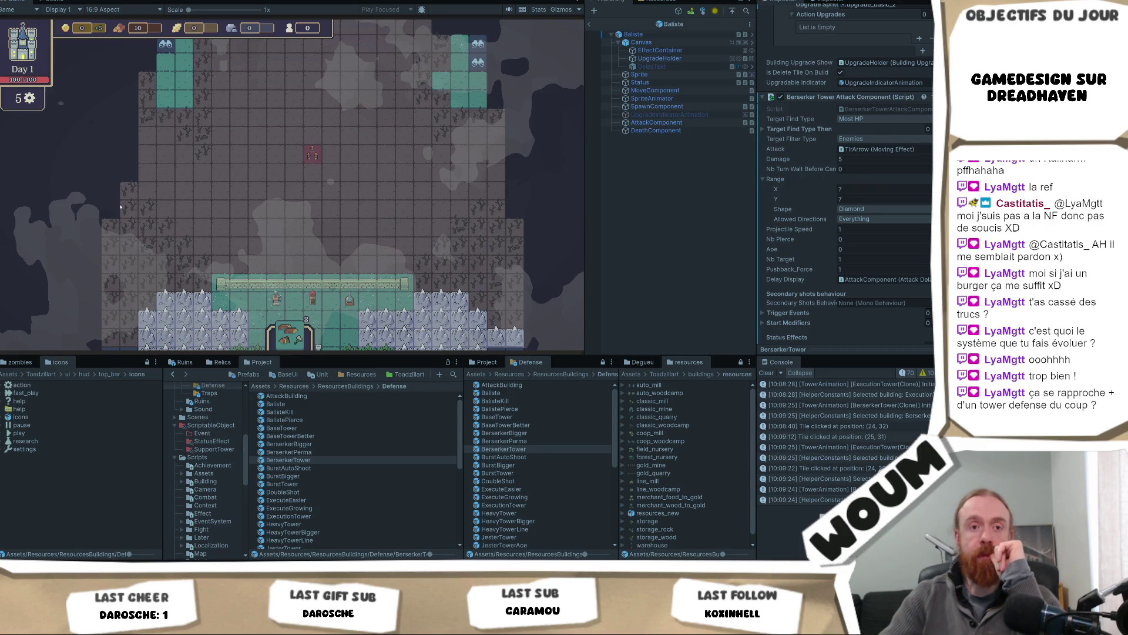
click(377, 179)
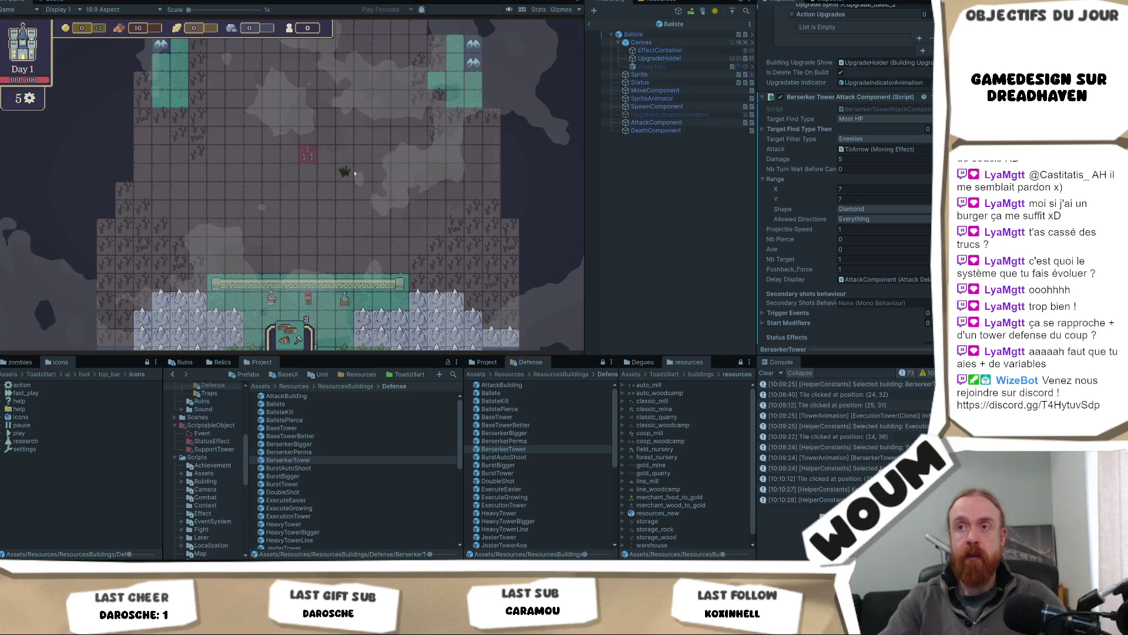
click(324, 184)
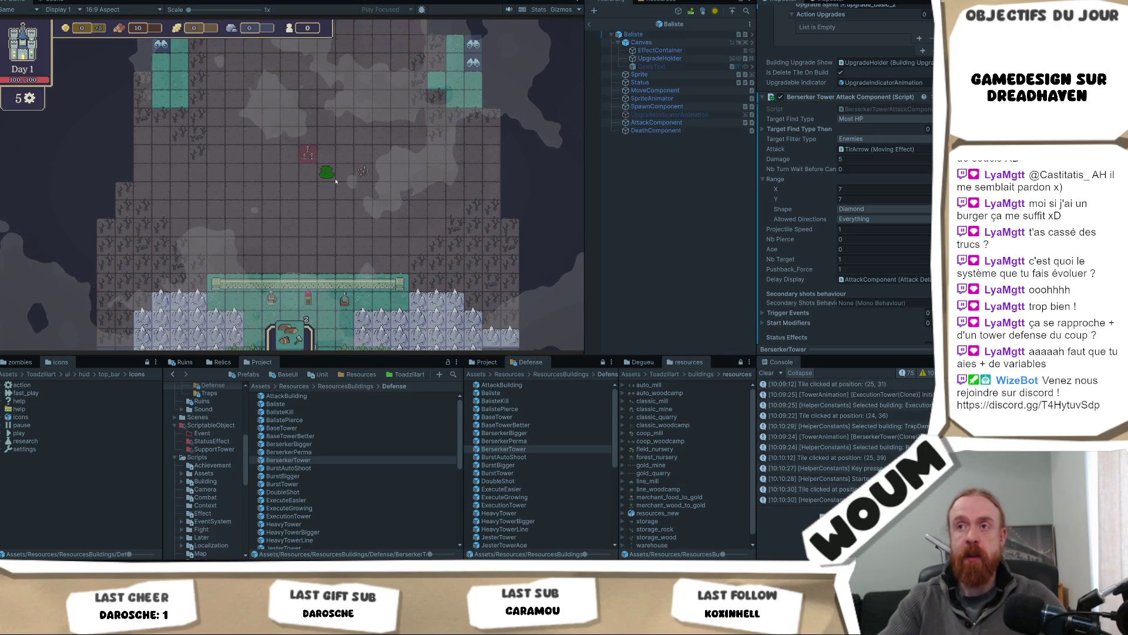
mouse_move(289, 173)
click(314, 194)
click(308, 171)
click(326, 190)
click(345, 208)
click(307, 207)
click(271, 209)
click(252, 207)
click(253, 190)
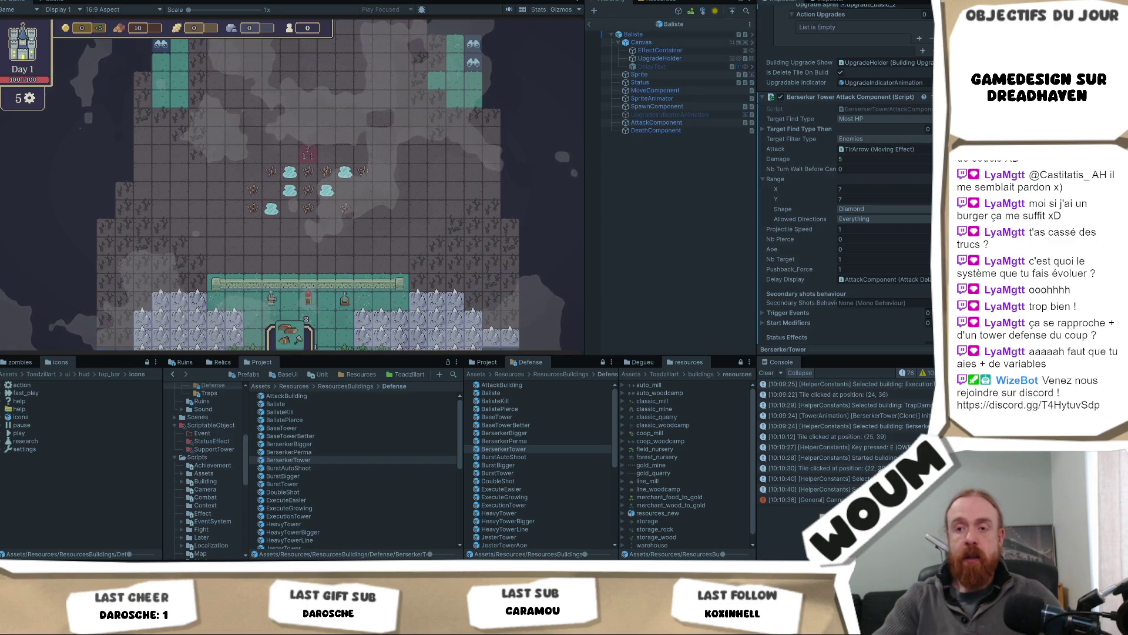
In the Krita sketch, extend the purple path into a loop, then undo it.
key(alt+Tab)
scroll(279, 398, up, 1)
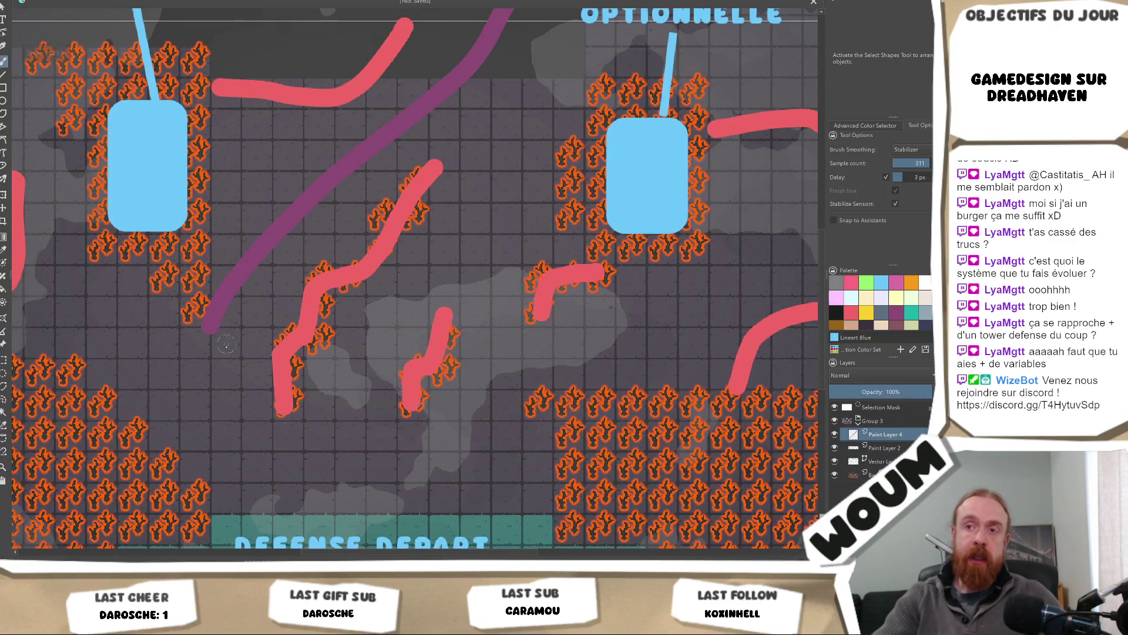
drag(253, 383, 216, 352)
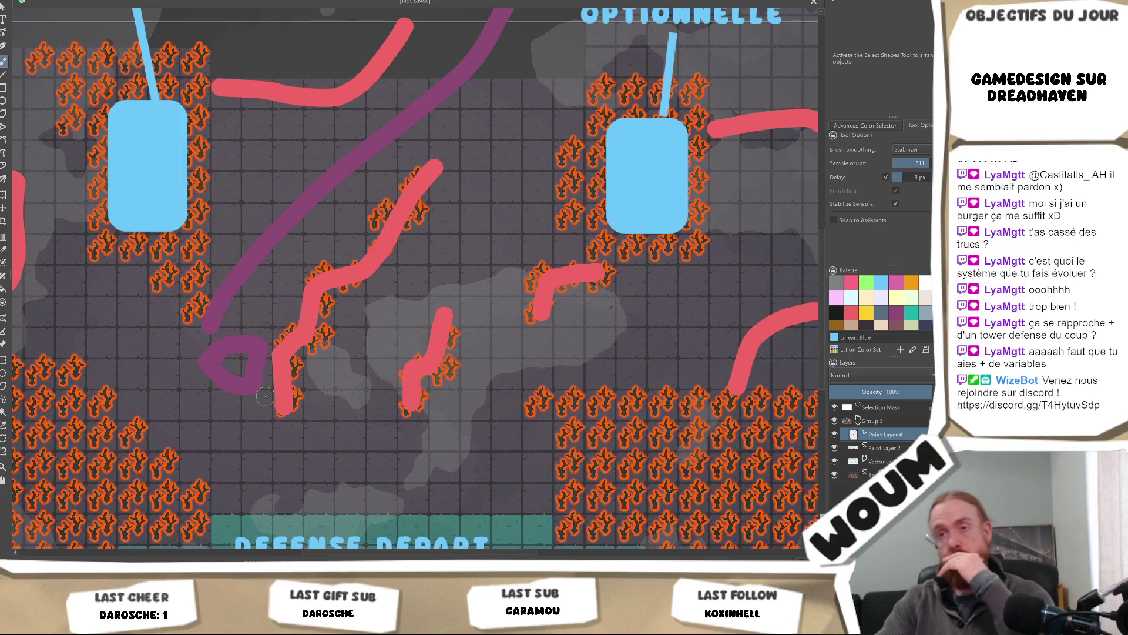
key(ctrl+z)
Paint a short Fill Blue mark, undo it, and return to Unity.
click(851, 298)
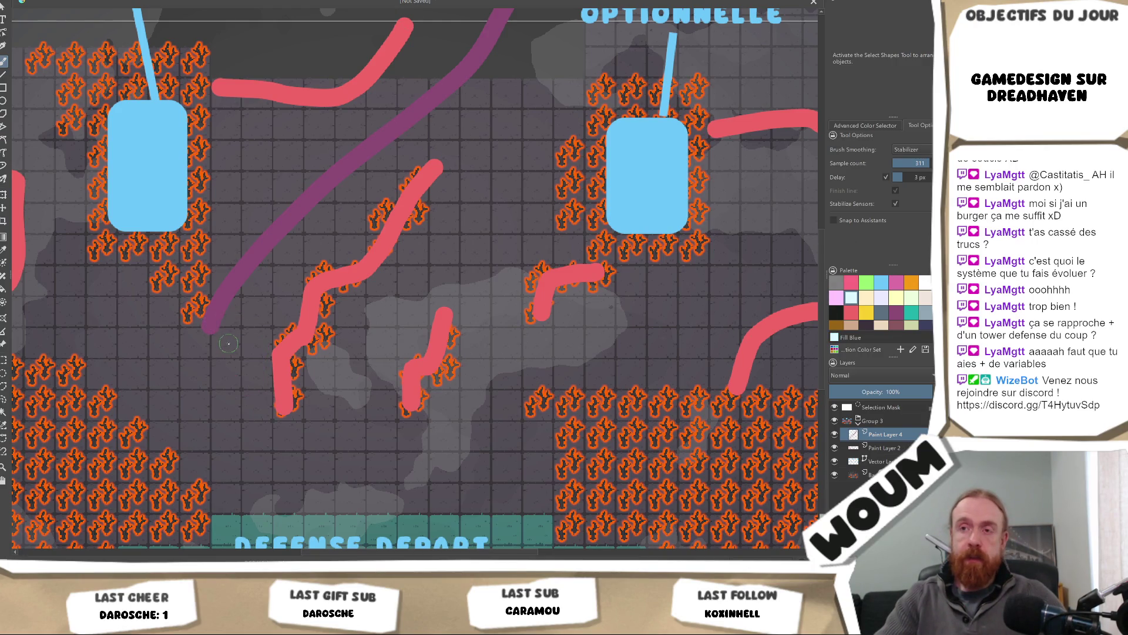
drag(228, 343, 252, 344)
scroll(245, 387, down, 3)
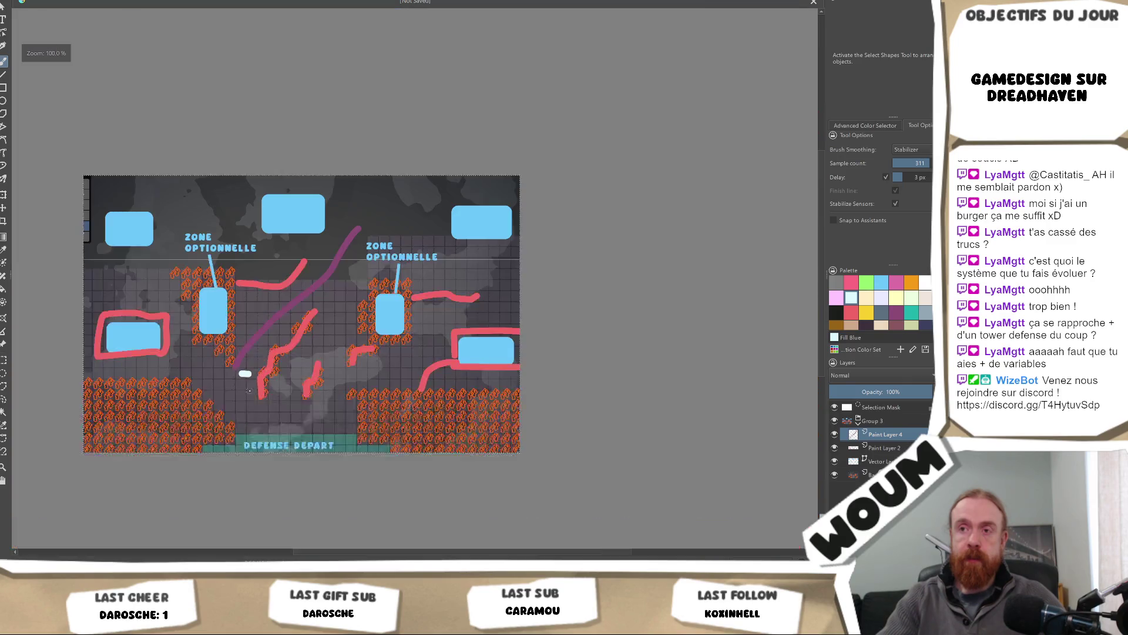
scroll(253, 391, up, 3)
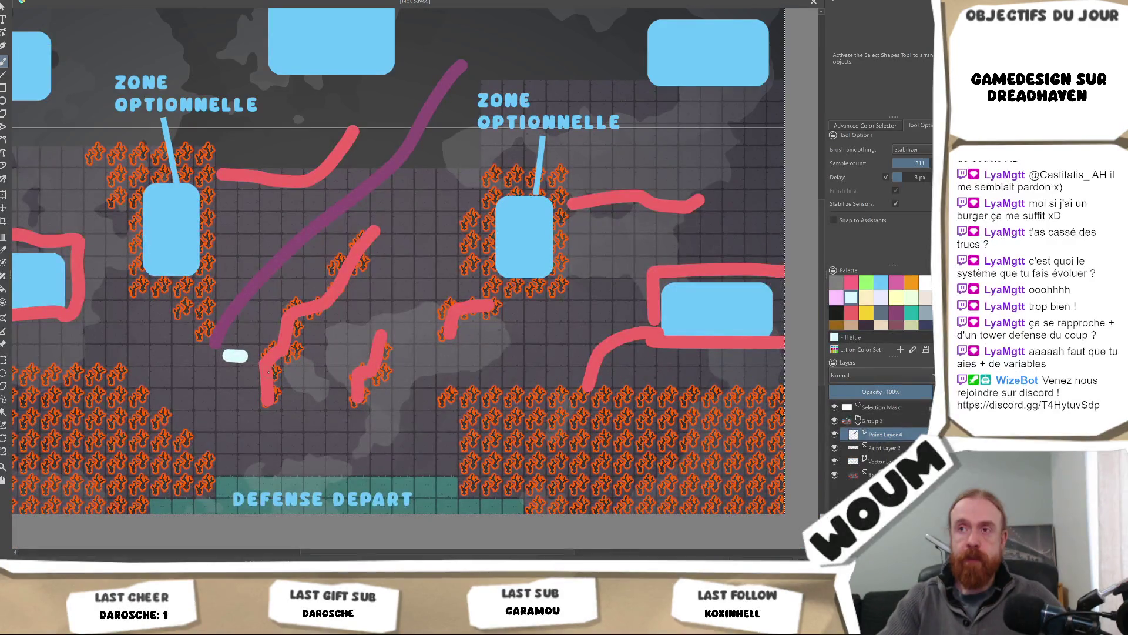
key(ctrl+z)
key(alt+Tab)
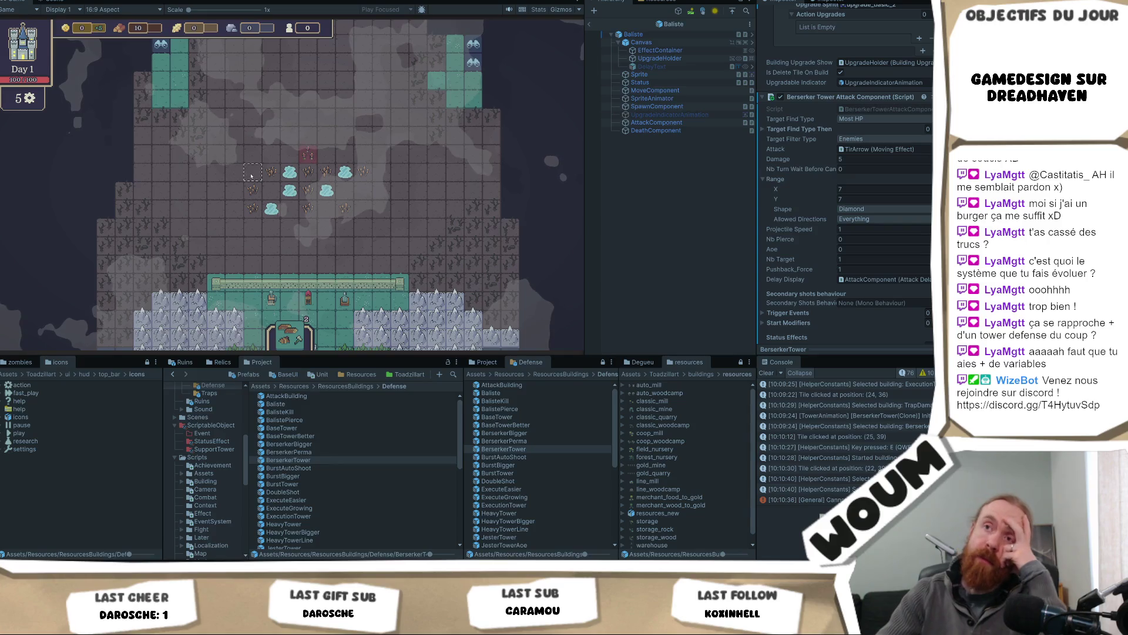
Inspect the Double Shot Tower's range and upgrades, then look over the traps and an empty tile.
key(a)
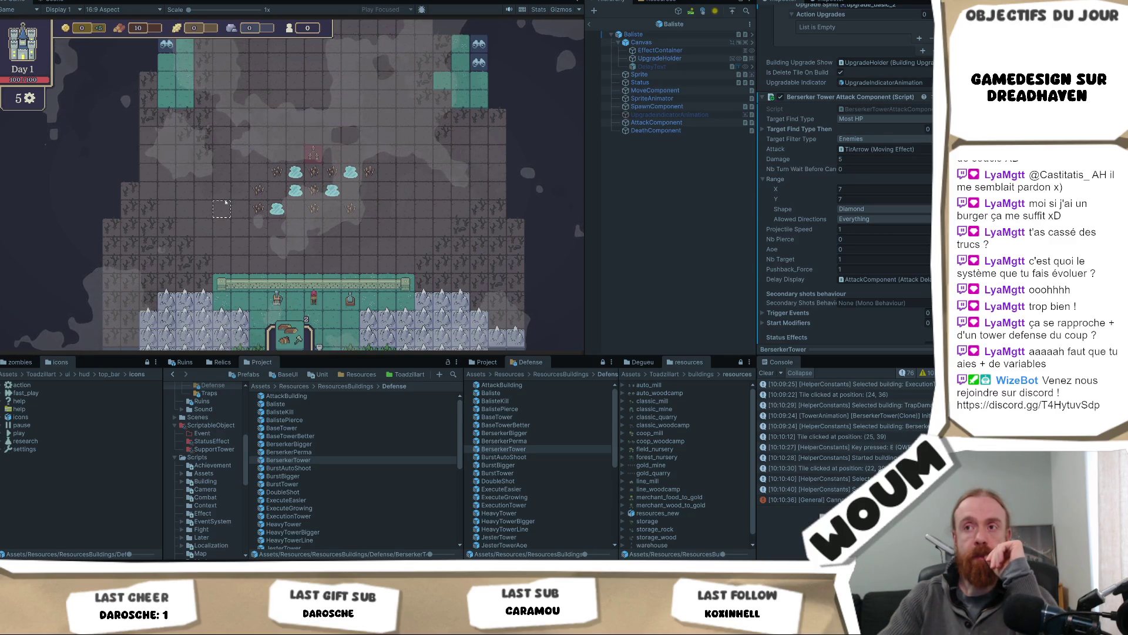
click(313, 299)
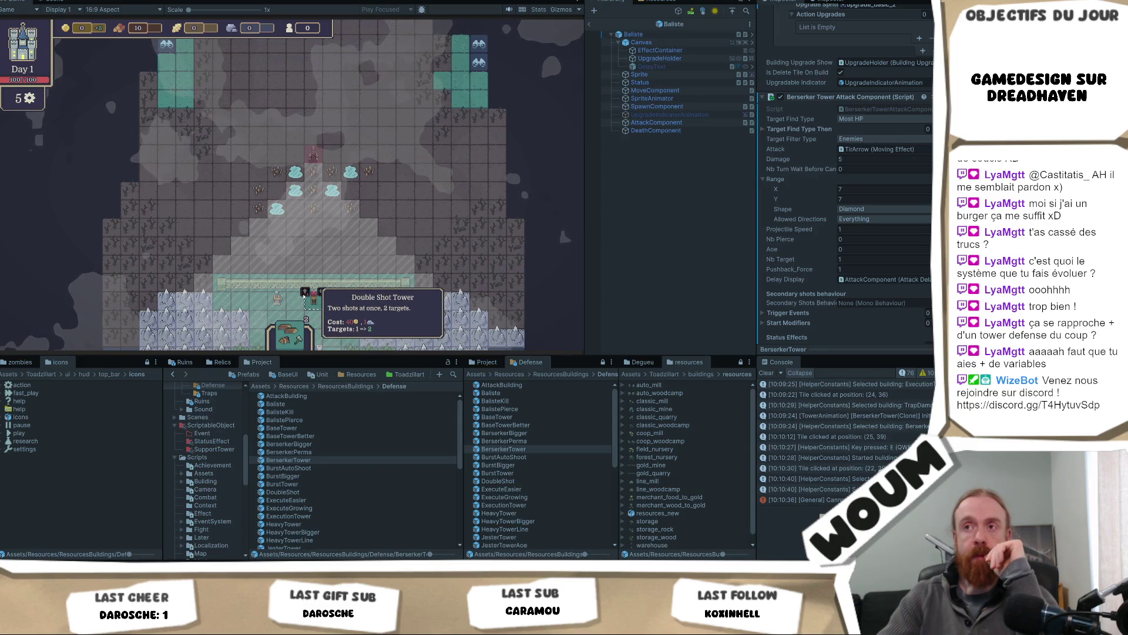
key(Escape)
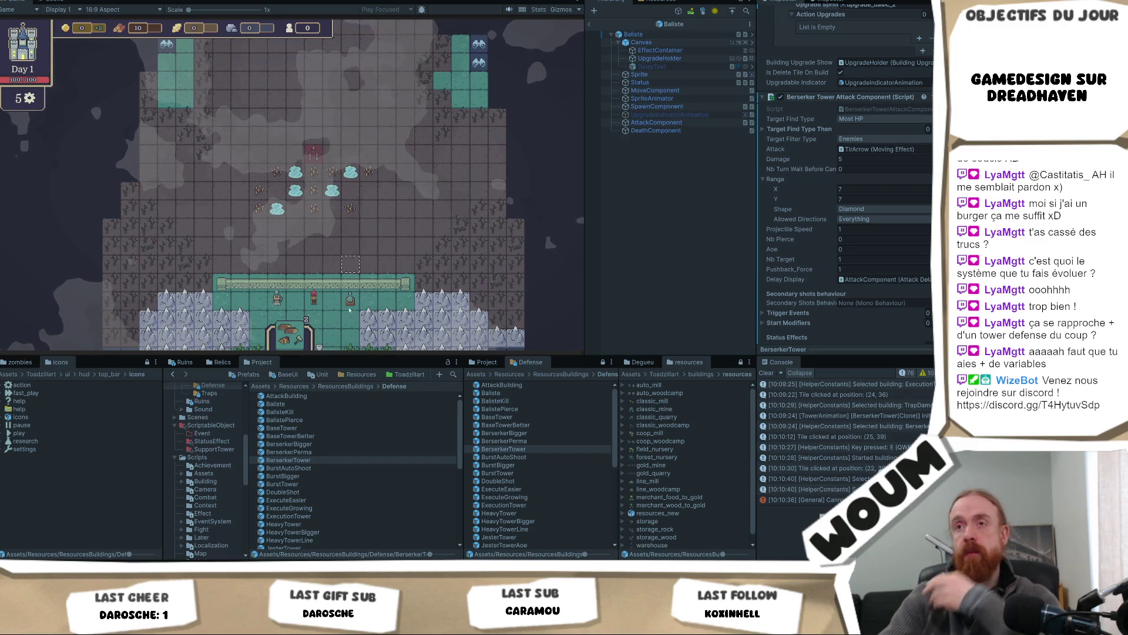
mouse_move(350, 205)
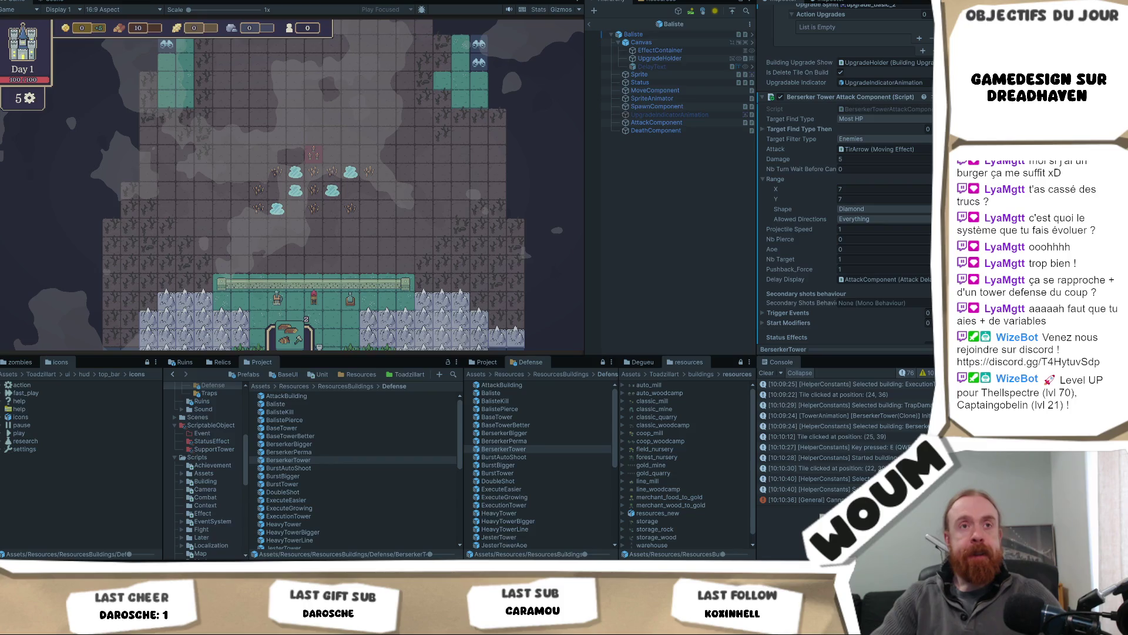
click(463, 118)
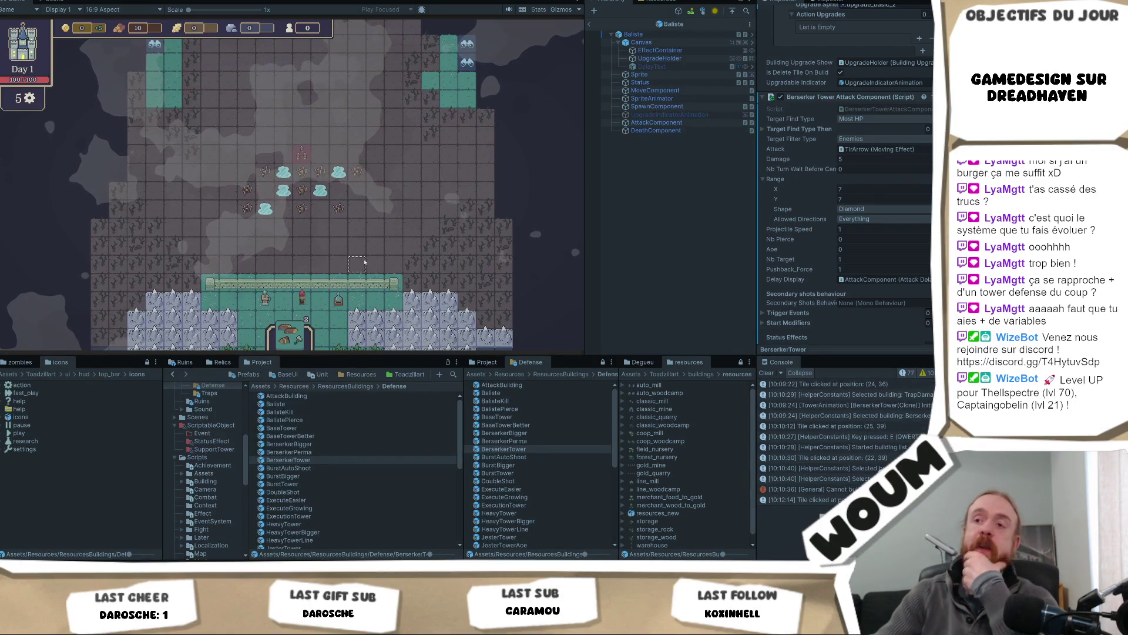
mouse_move(185, 294)
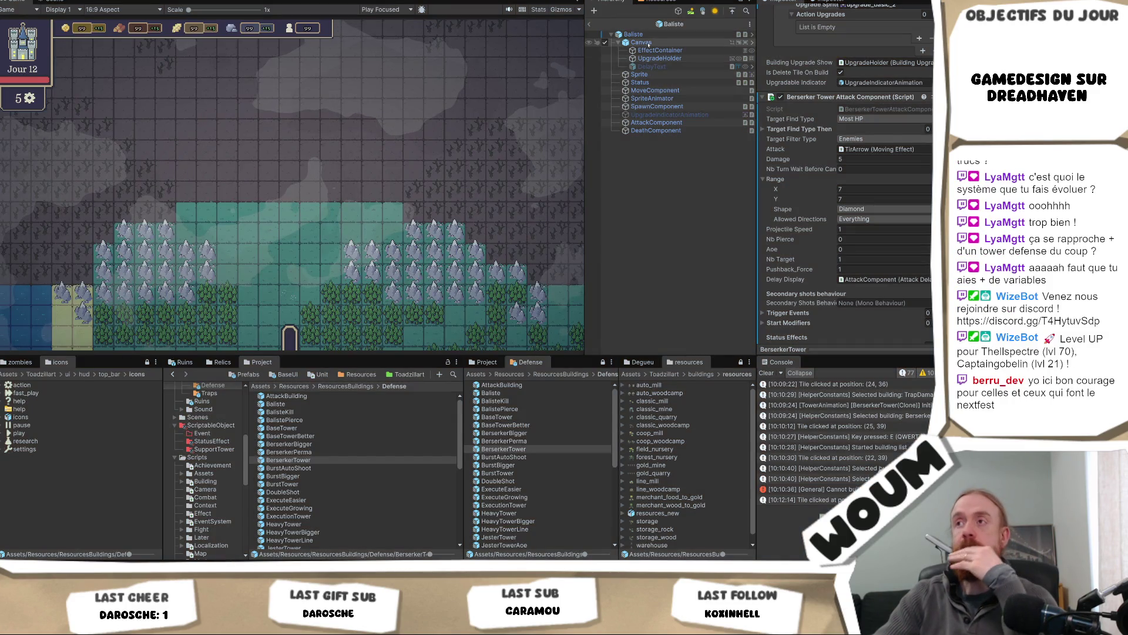
Exit the Baliste prefab back to testmap and show the upper map in the Scene view.
click(590, 23)
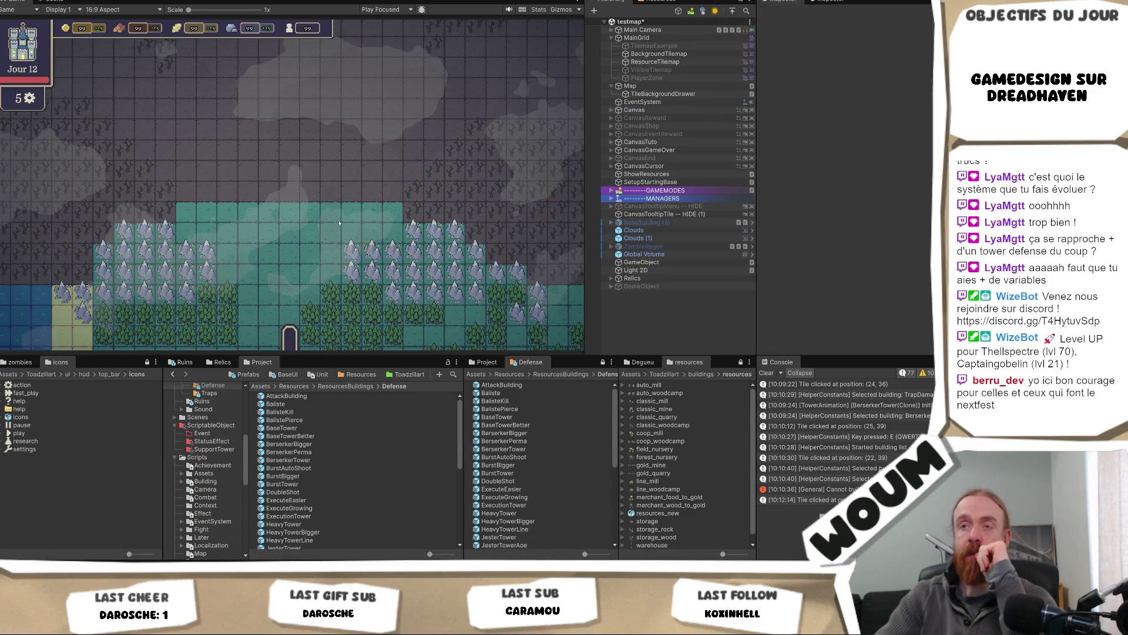
click(53, 2)
drag(329, 103, 339, 201)
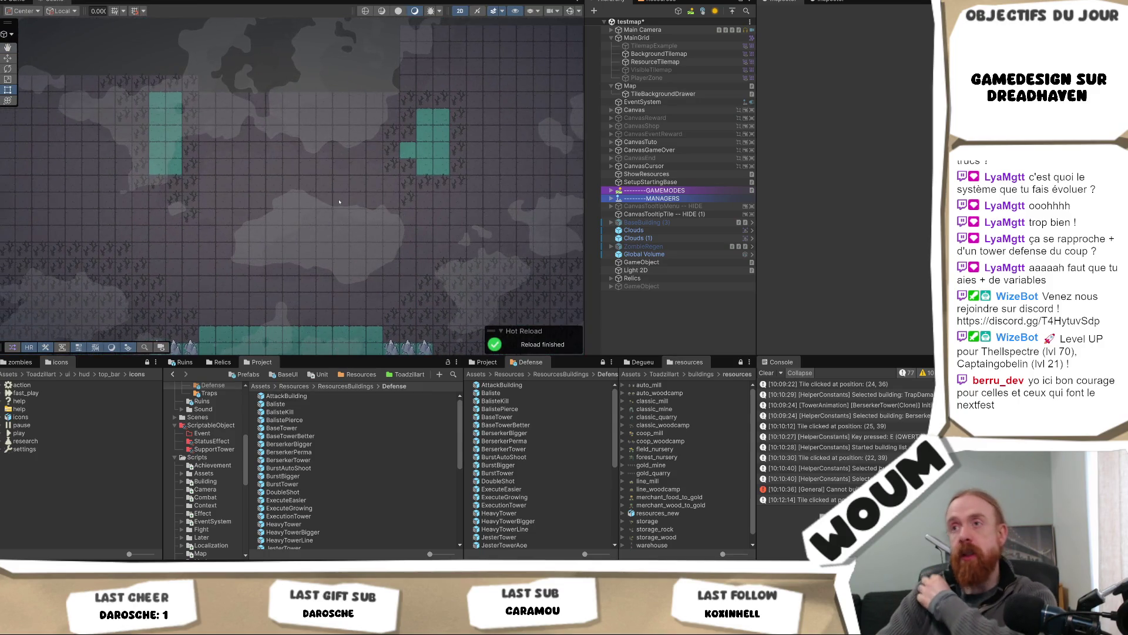
Select ResourceTilemap in the Hierarchy as the layer to paint on.
click(650, 62)
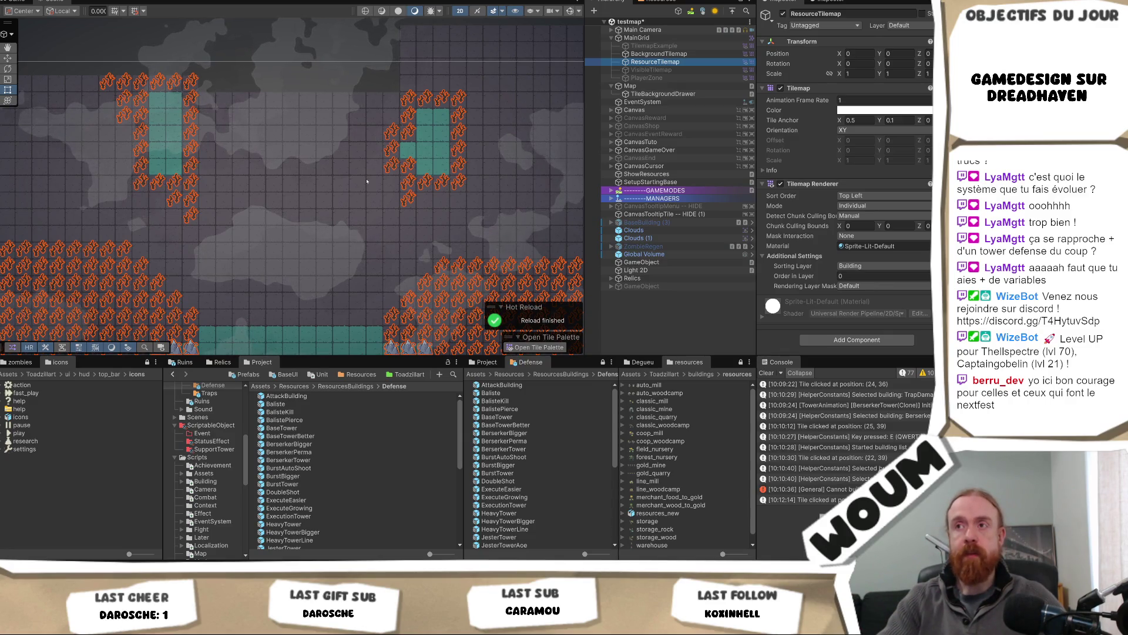
scroll(366, 181, up, 1)
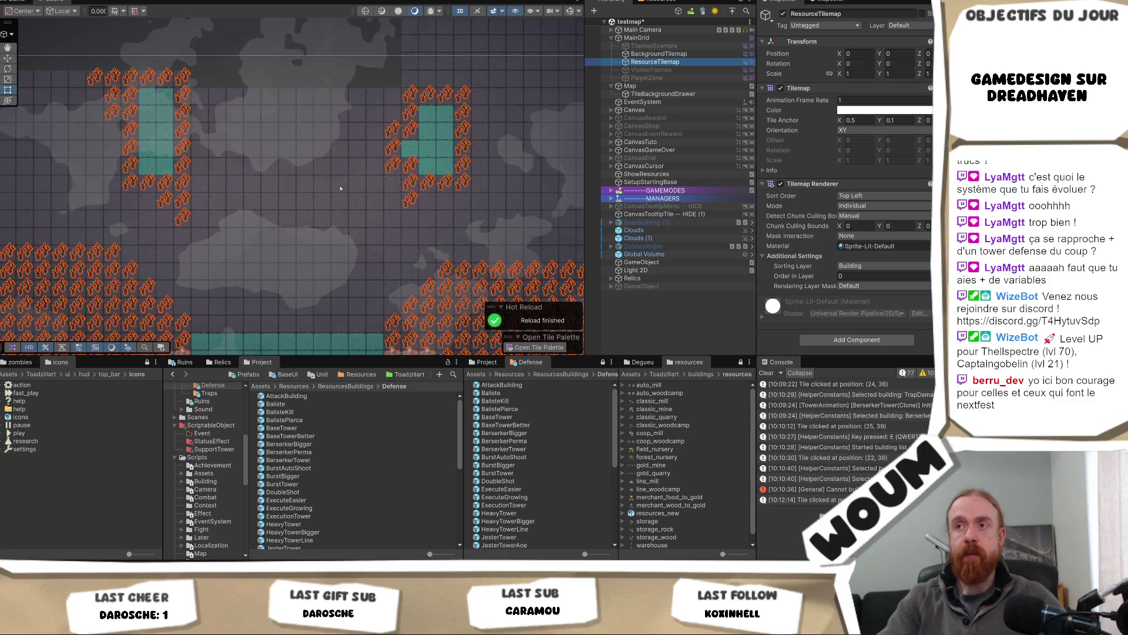
scroll(341, 188, up, 1)
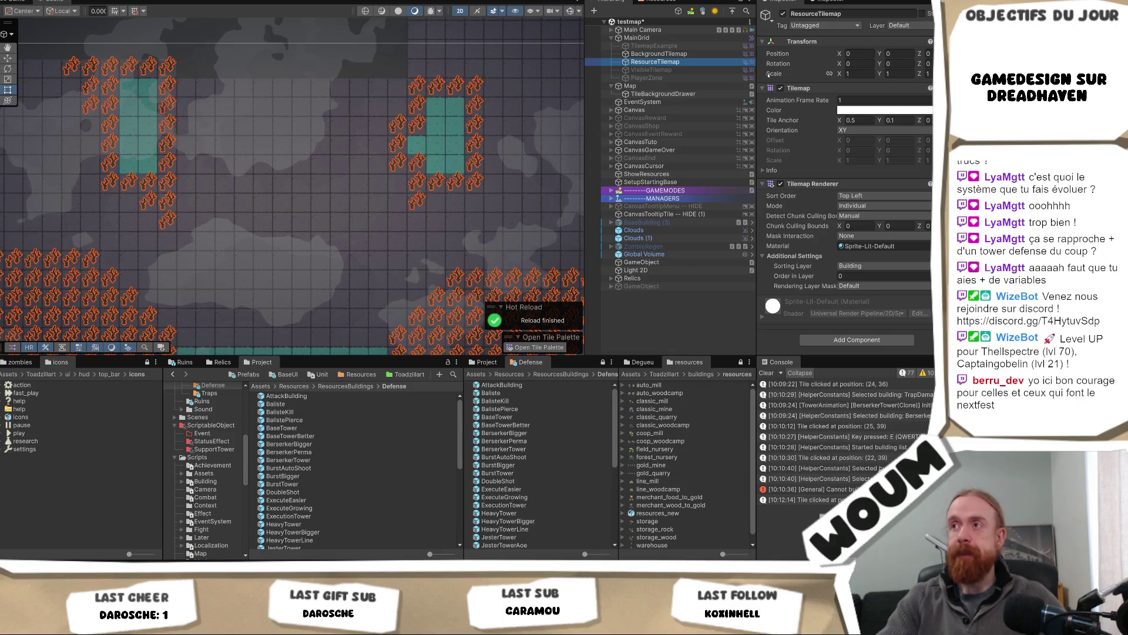
click(676, 63)
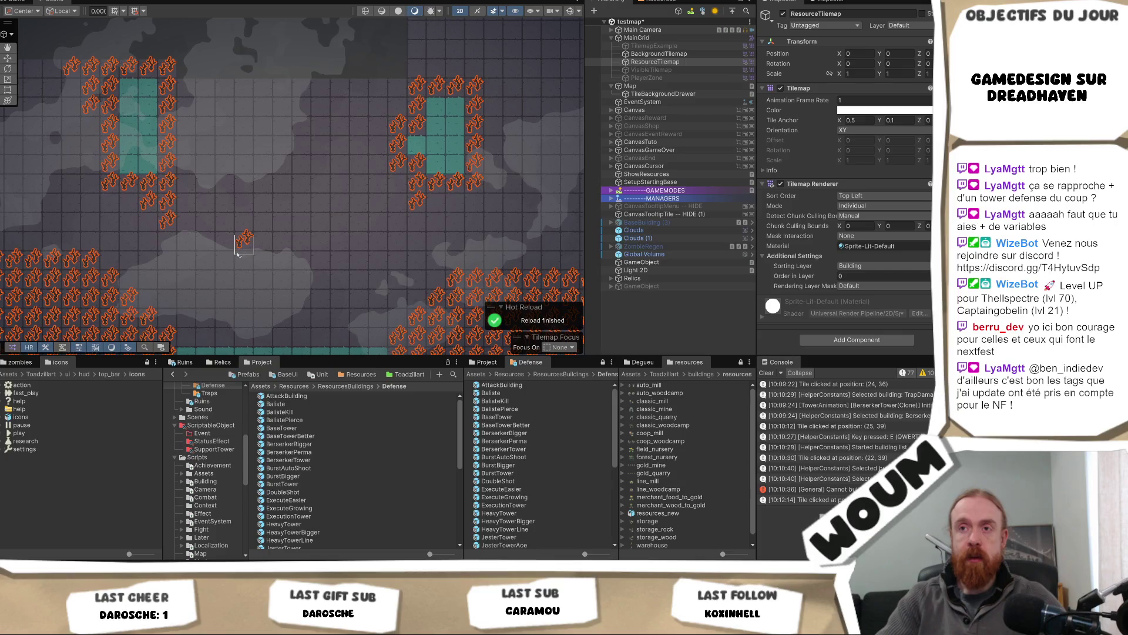
Paint diagonal rows of tree tiles up-right across the map's middle, undoing a misplaced stroke.
drag(247, 249, 356, 173)
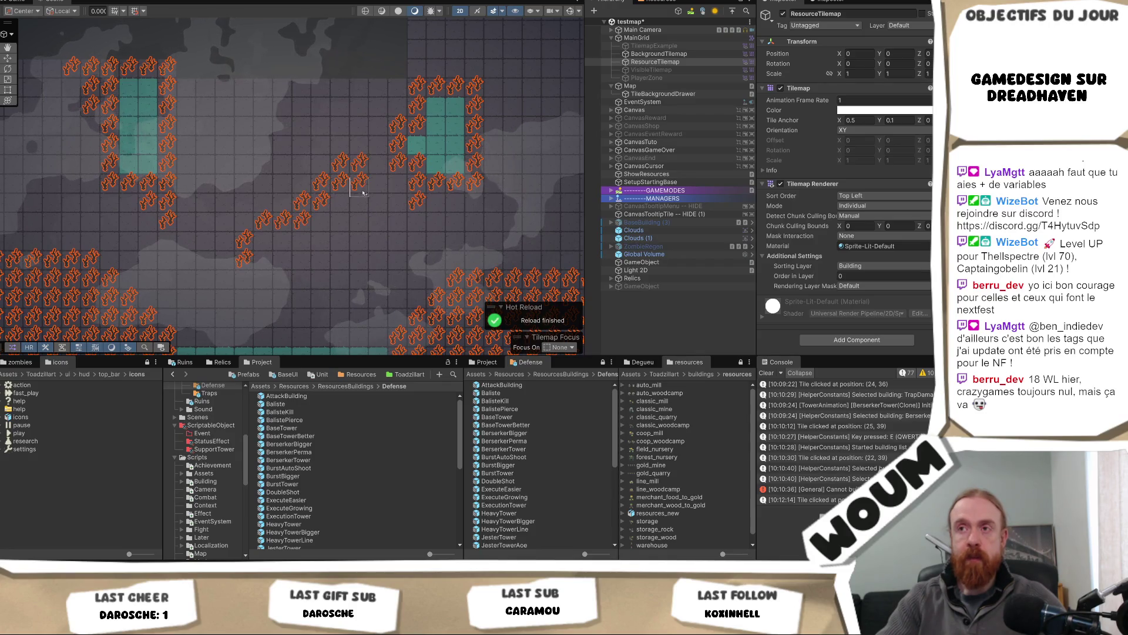
key(ctrl+z)
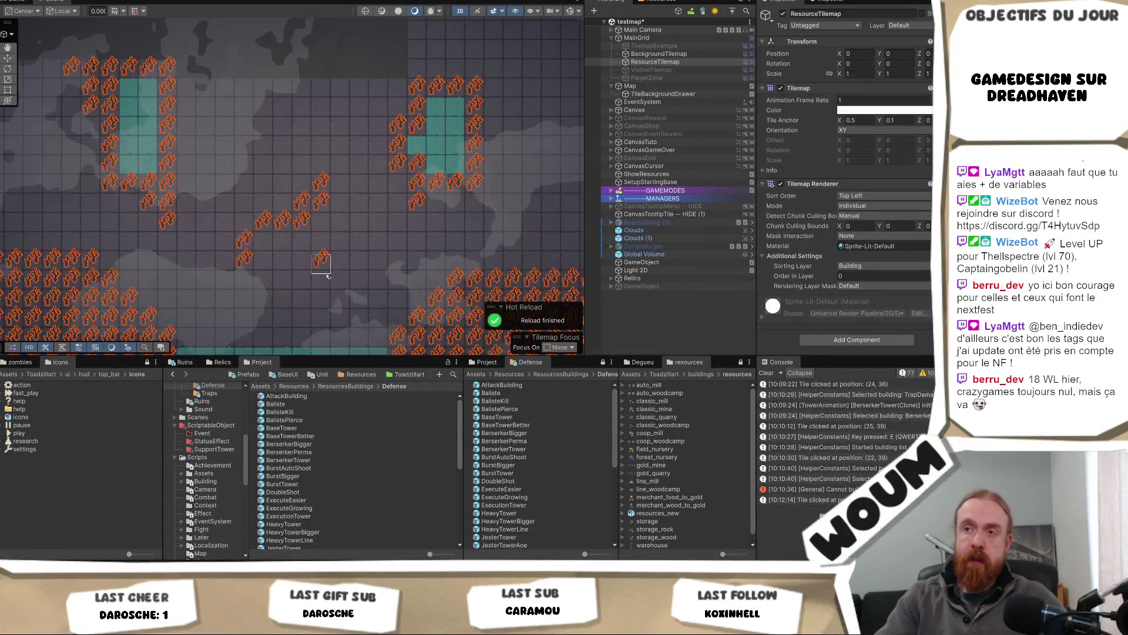
drag(339, 276, 359, 250)
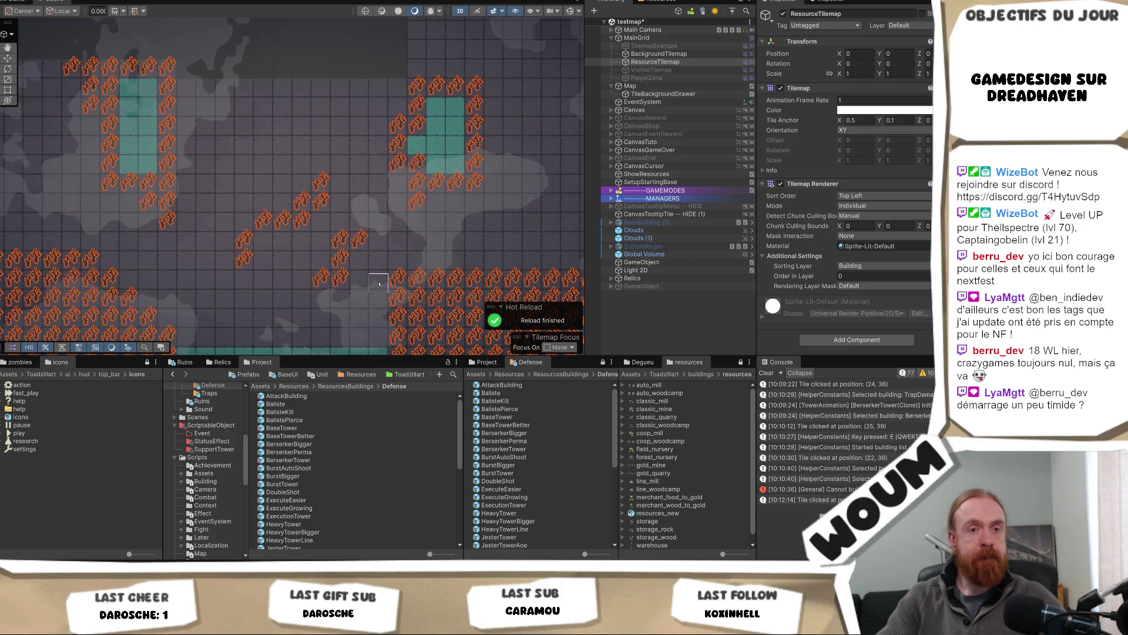
Pan the map, add a single tree tile in a gap, then start Play mode to playtest.
mouse_move(319, 317)
mouse_down()
mouse_move(360, 260)
mouse_move(353, 229)
mouse_move(339, 311)
mouse_up()
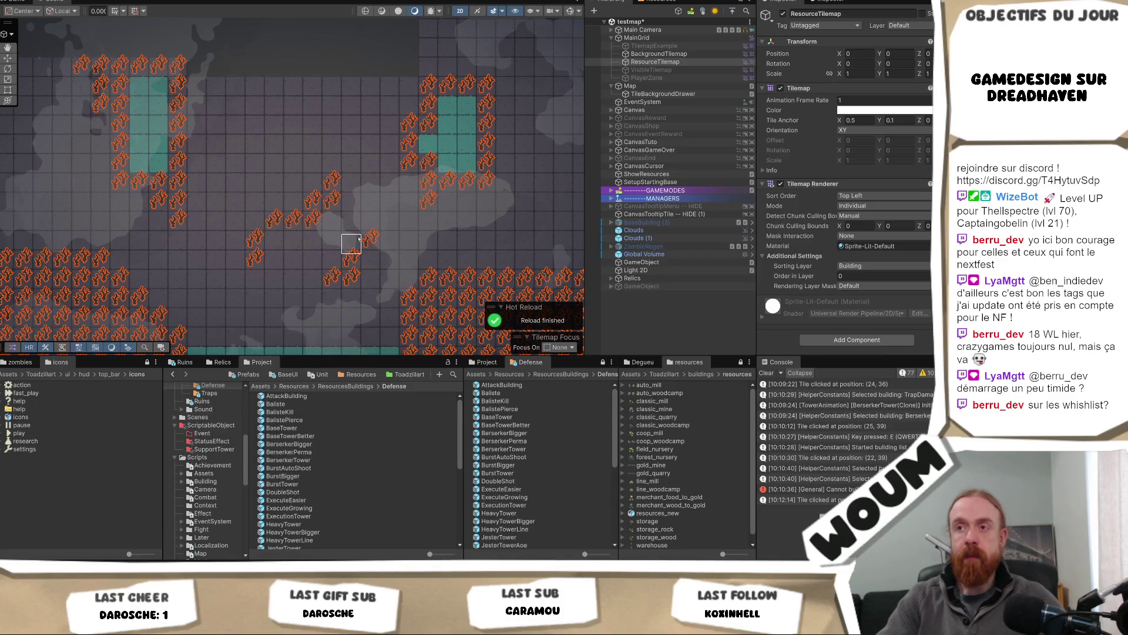
click(359, 282)
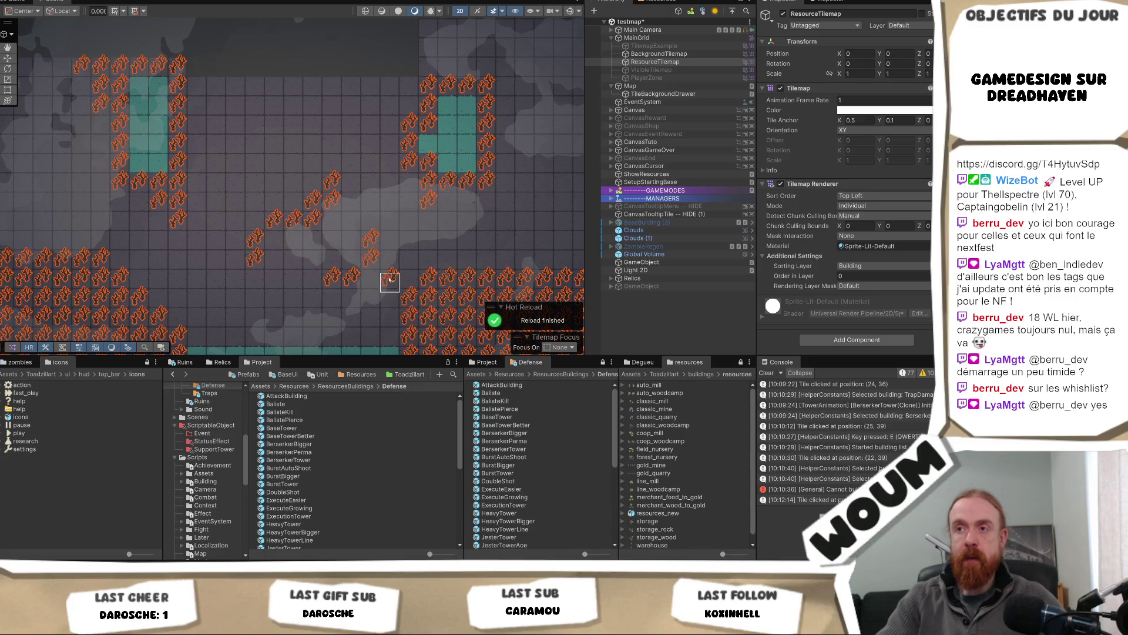
scroll(424, 267, down, 2)
mouse_move(437, 247)
mouse_down()
mouse_move(429, 203)
mouse_move(440, 201)
mouse_up()
key(ctrl+p)
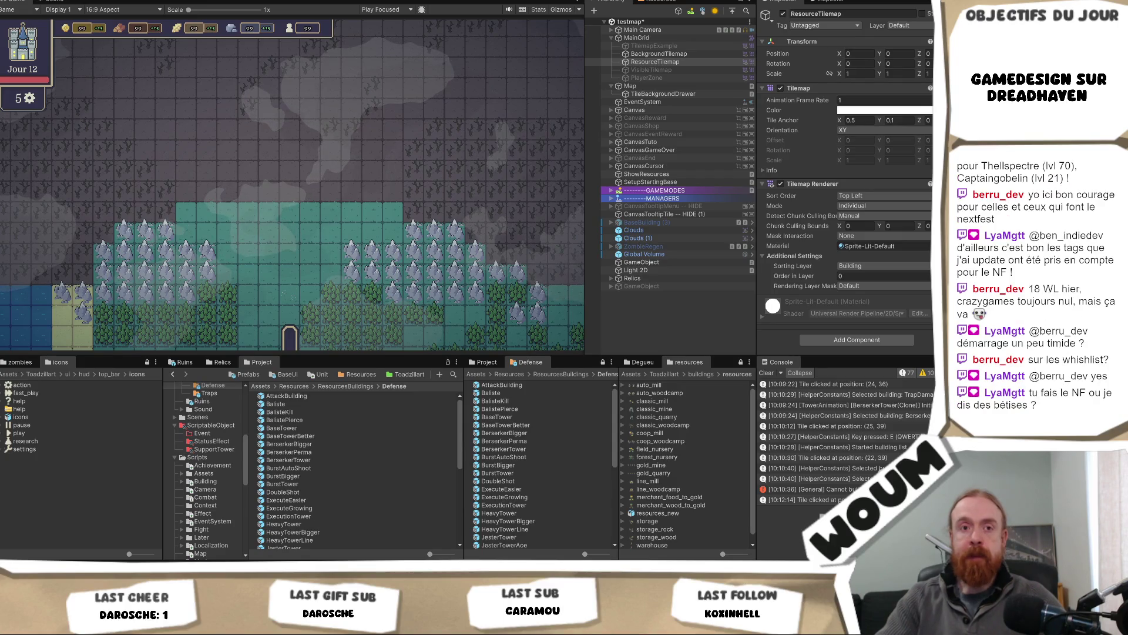
Start the playtest, close the DreadHaven's Alpha dialog and place the town center.
key(ctrl+p)
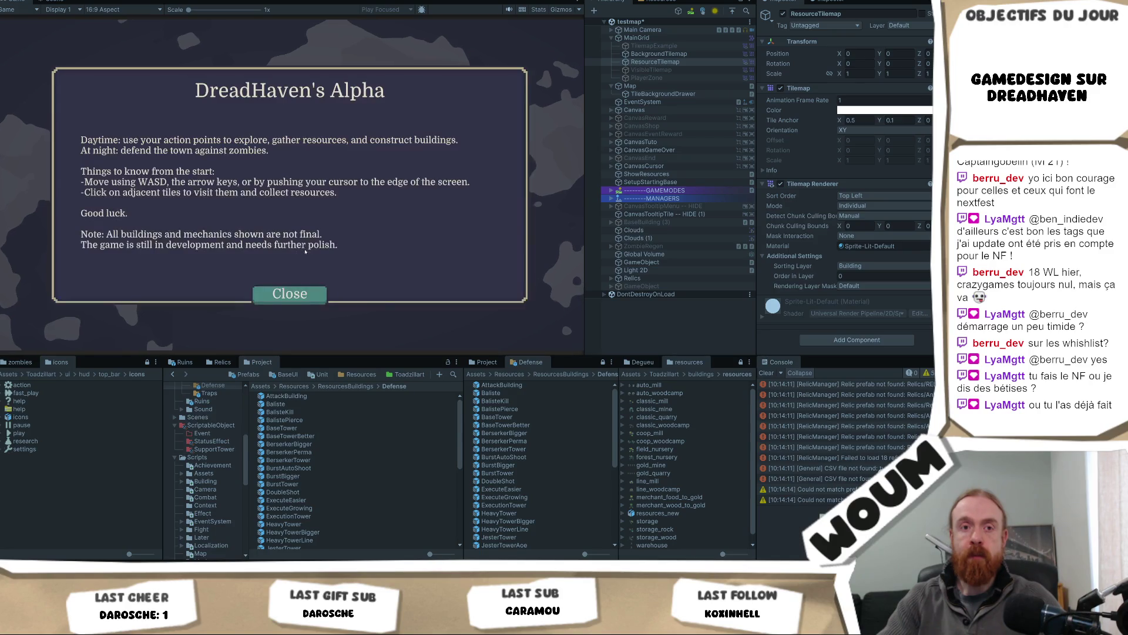
click(296, 287)
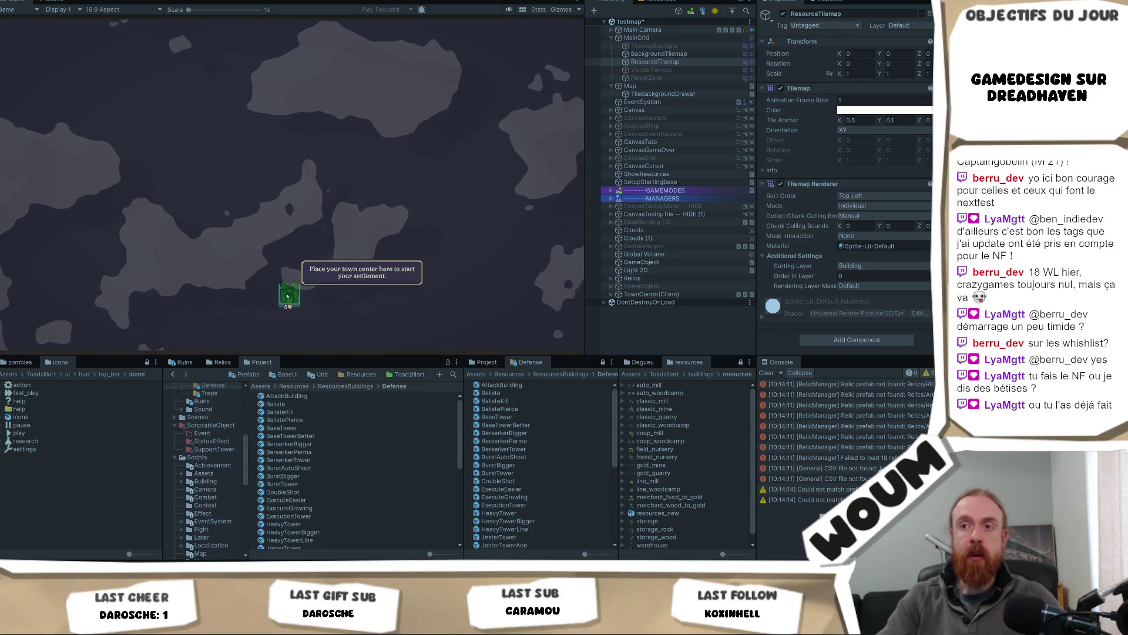
click(297, 287)
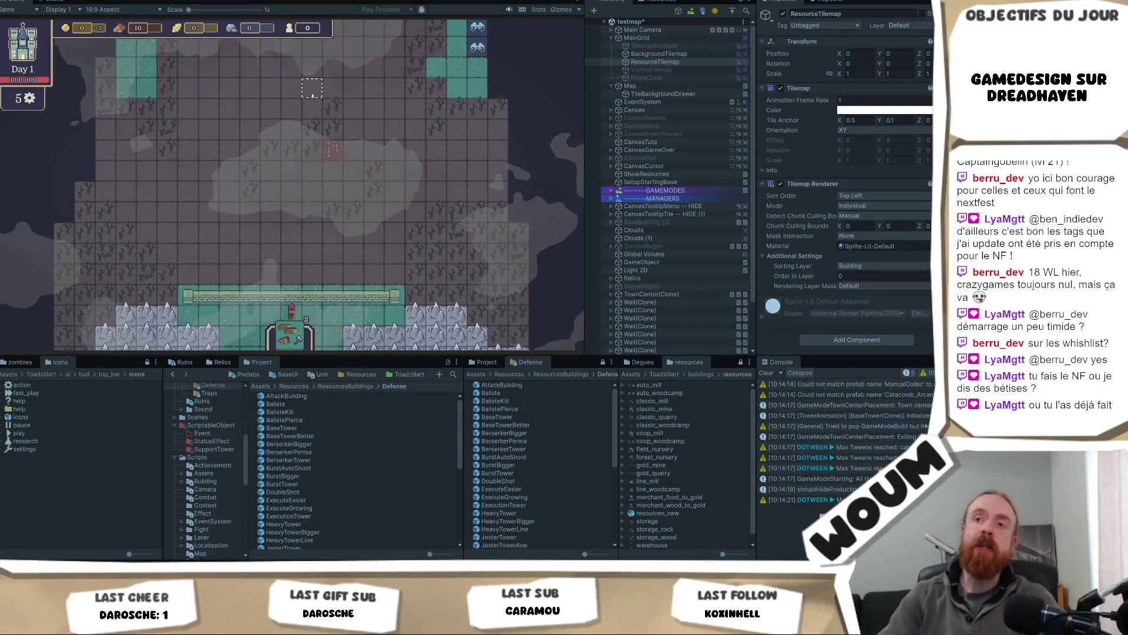
Select a map tile and skip ahead with B to Day 6.
mouse_move(333, 151)
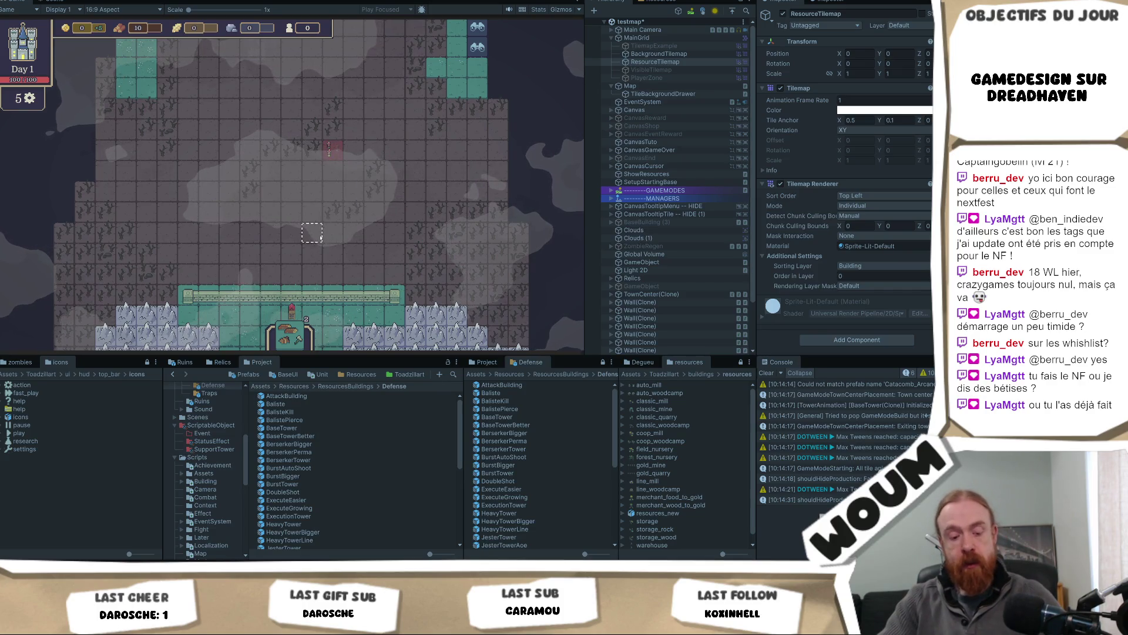
click(255, 249)
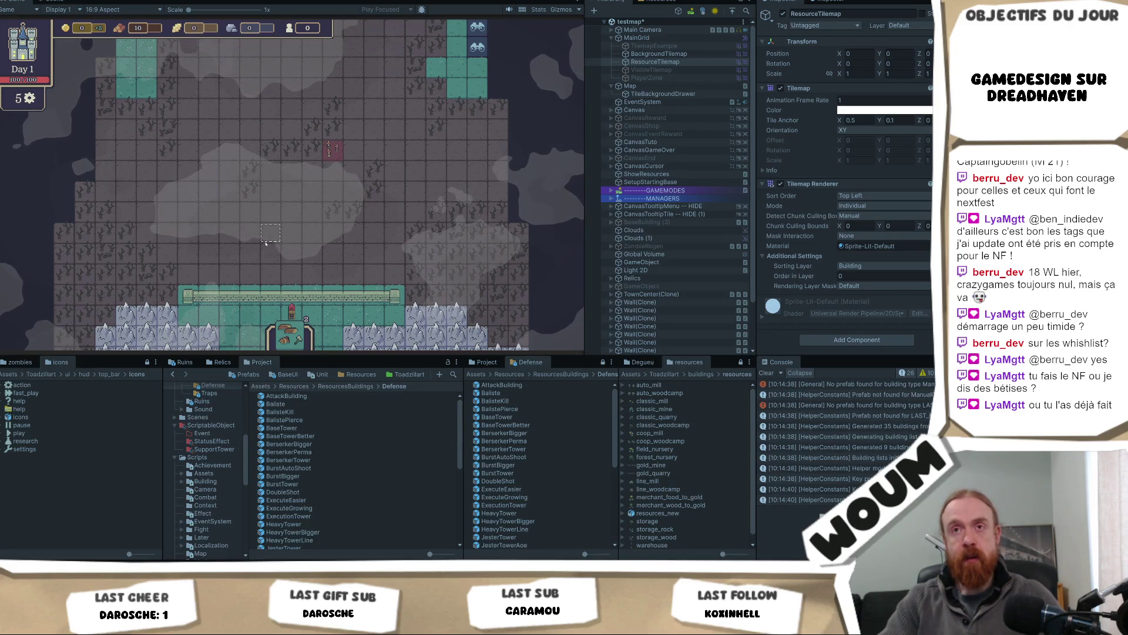
key(b)
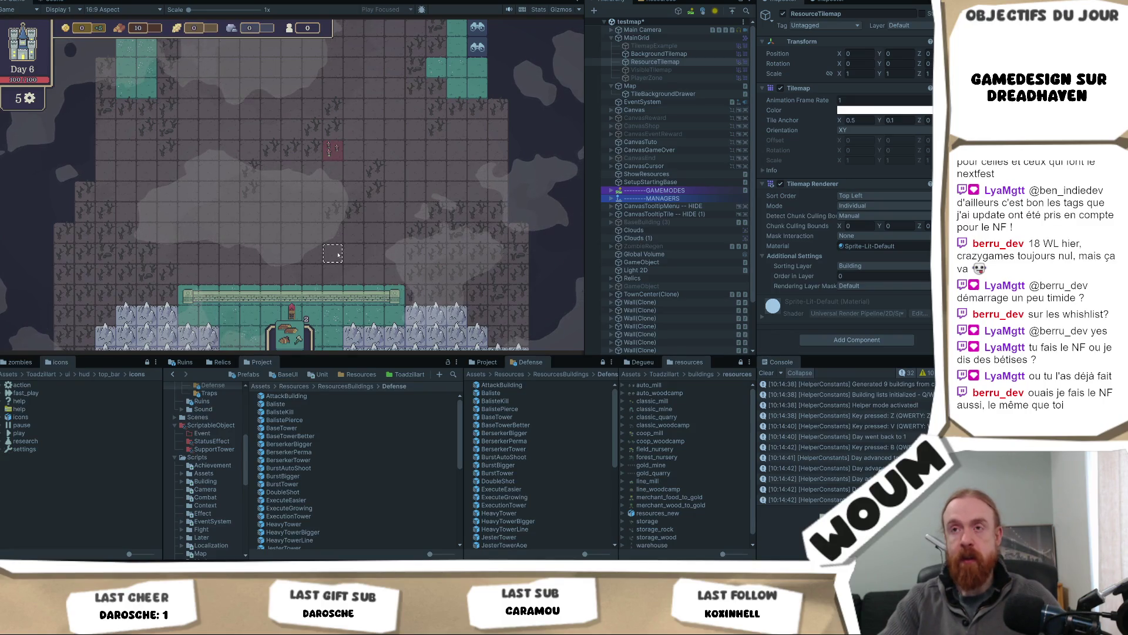
key(n)
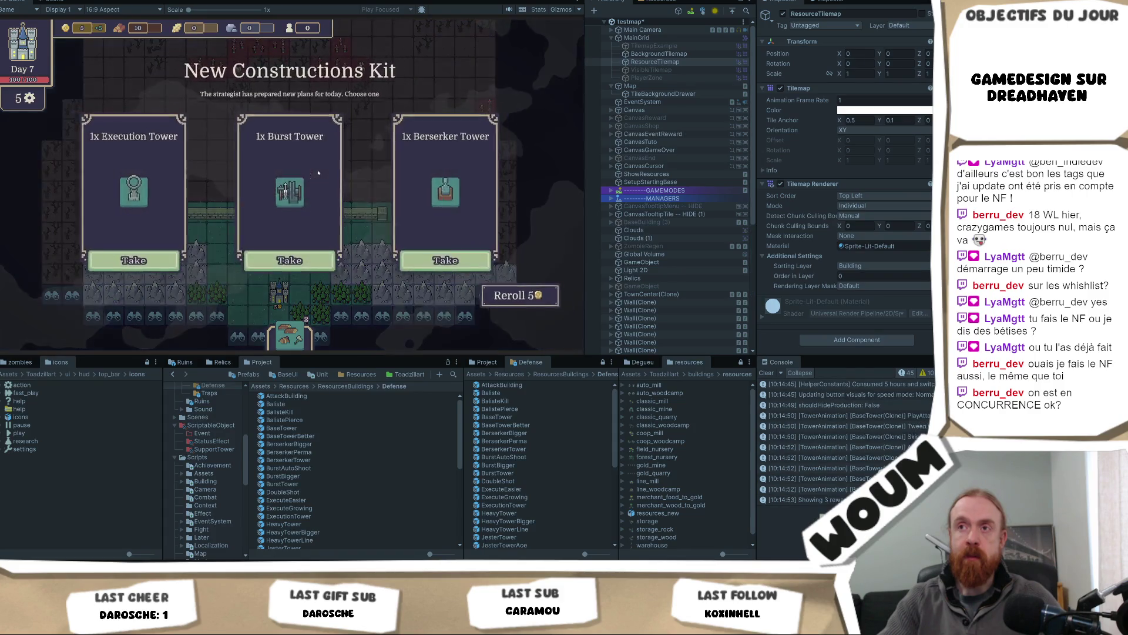
click(298, 257)
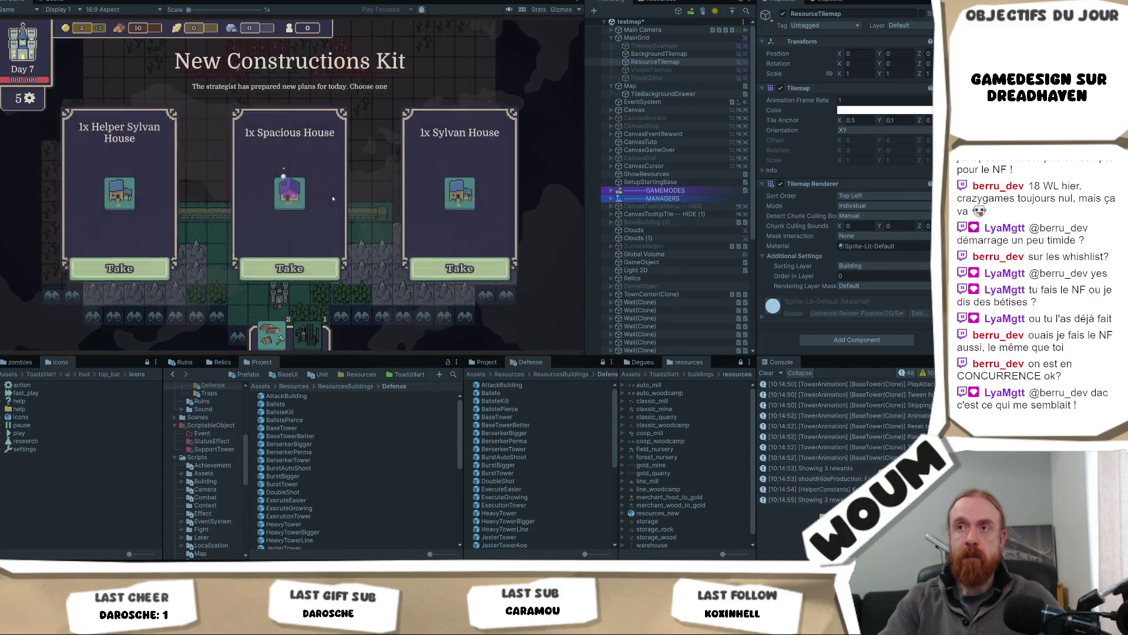
click(285, 265)
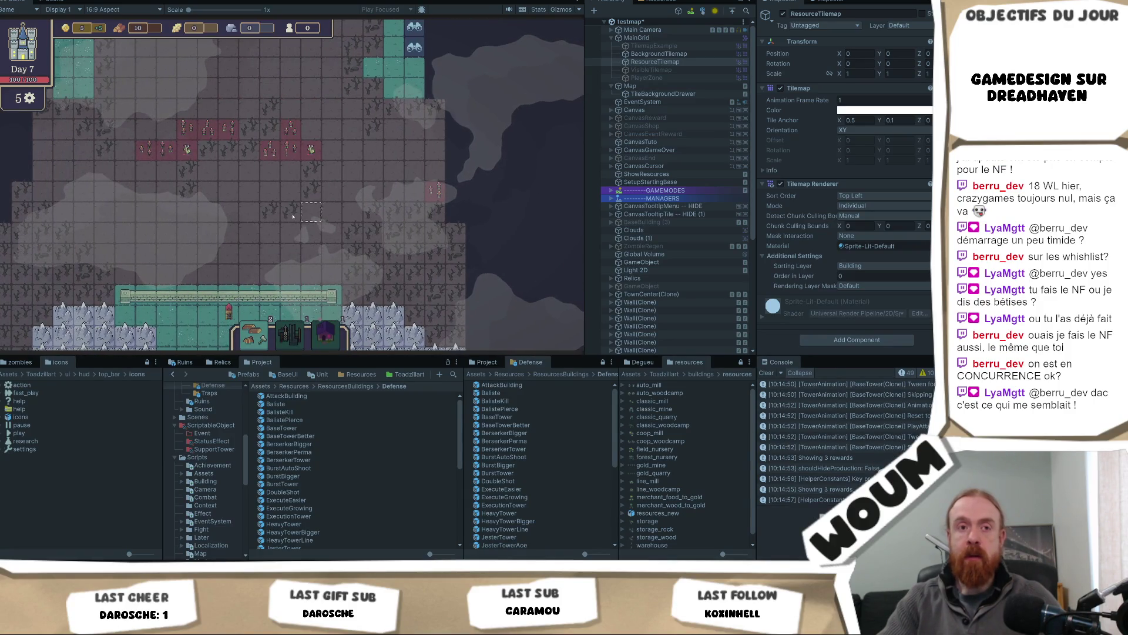
key(a)
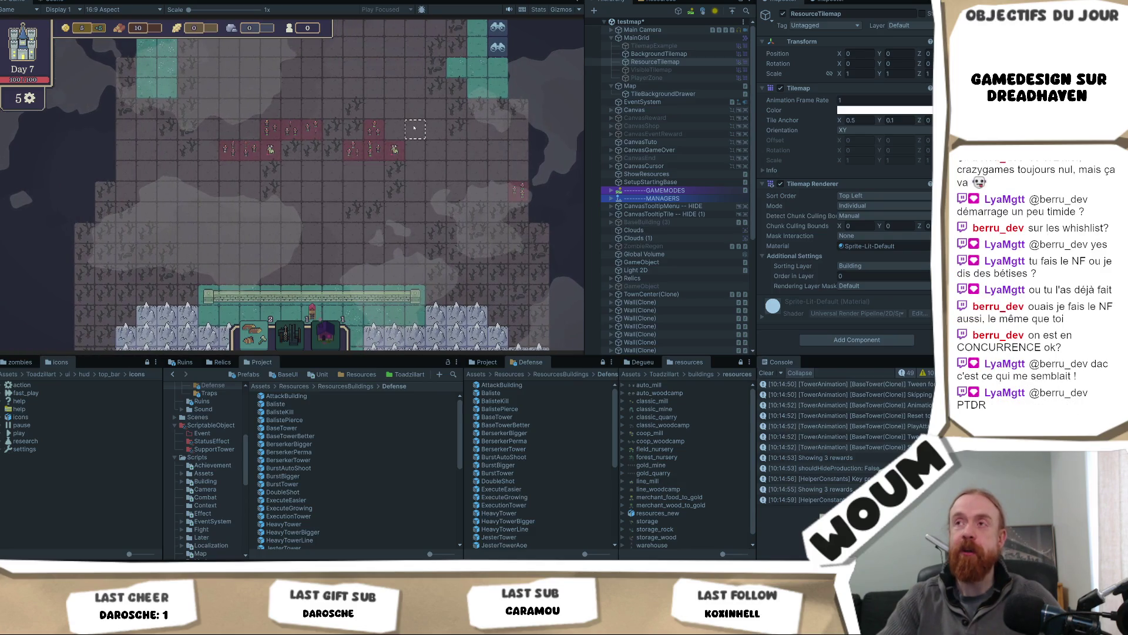
click(358, 261)
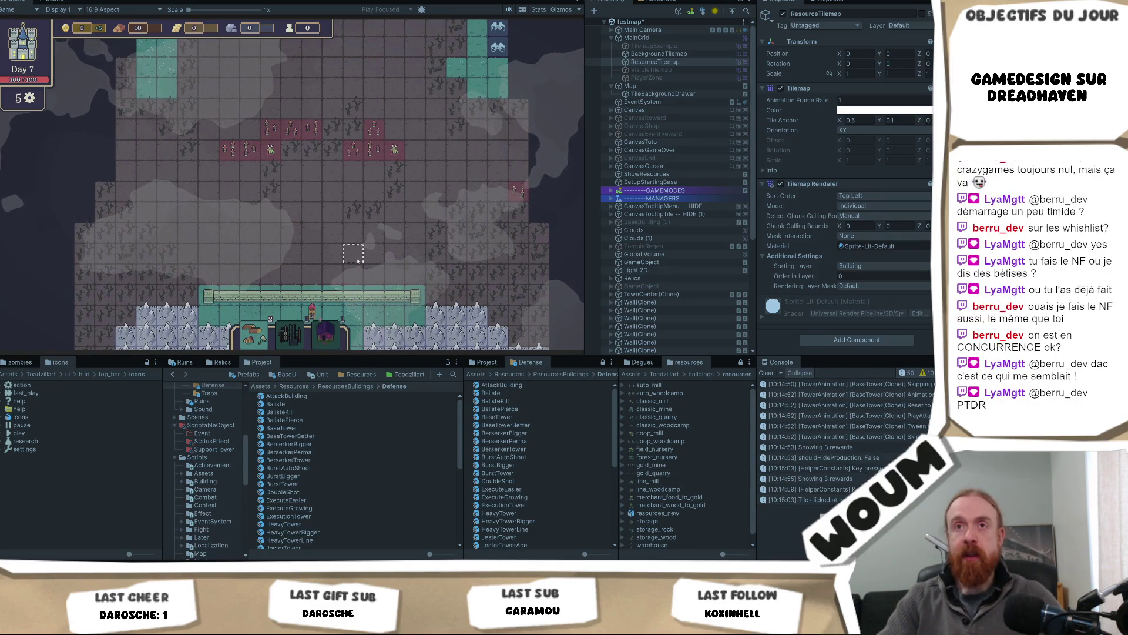
key(s)
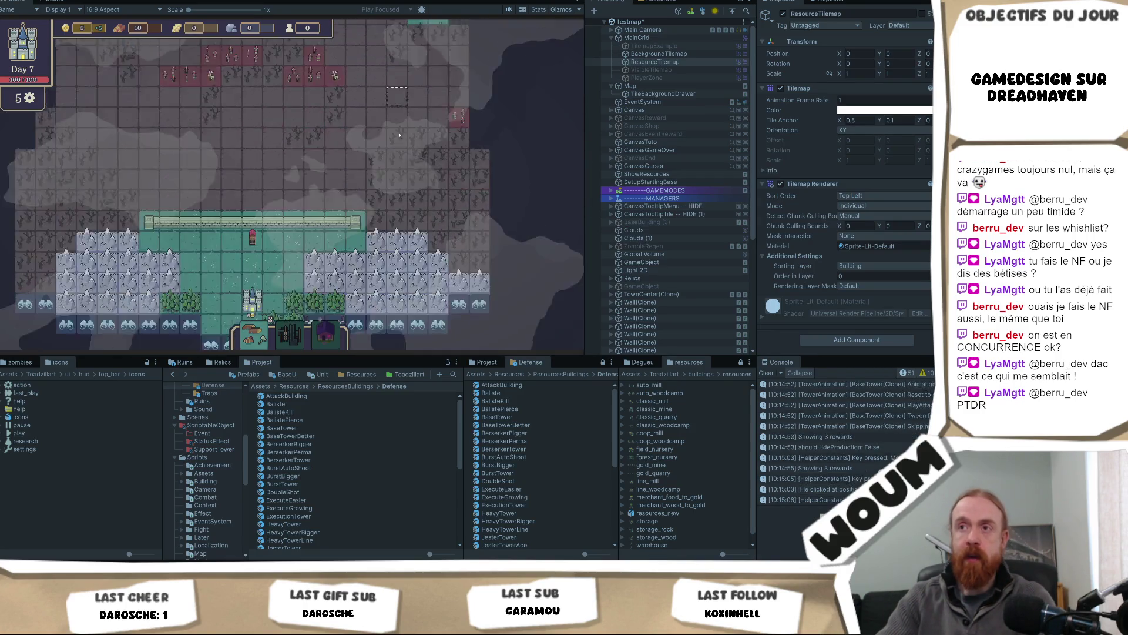
key(s)
key(w)
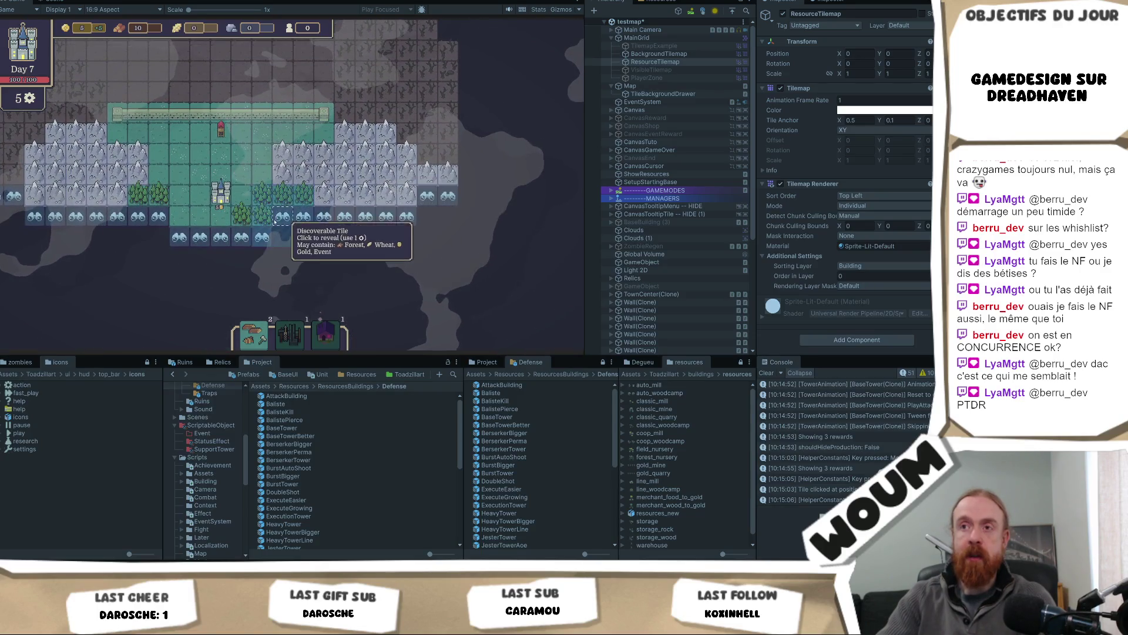
Reveal the fog tiles below and right of the base, around the scout tiles, exposing forest and wheat.
click(275, 221)
click(264, 253)
click(339, 252)
click(356, 236)
click(366, 259)
click(365, 278)
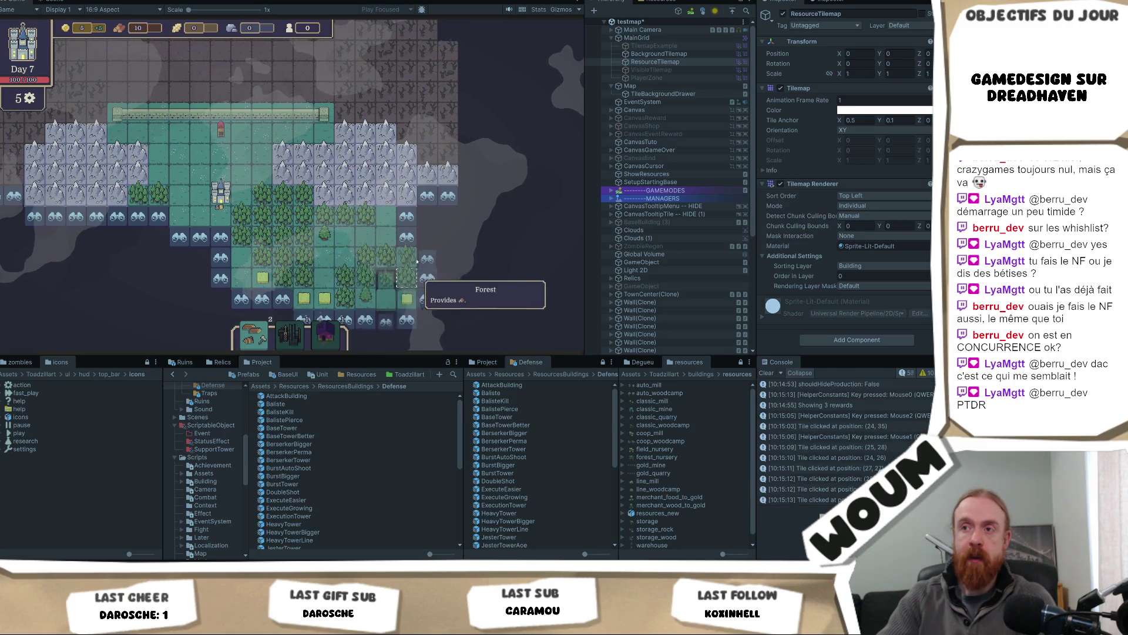
click(428, 258)
click(448, 217)
click(447, 257)
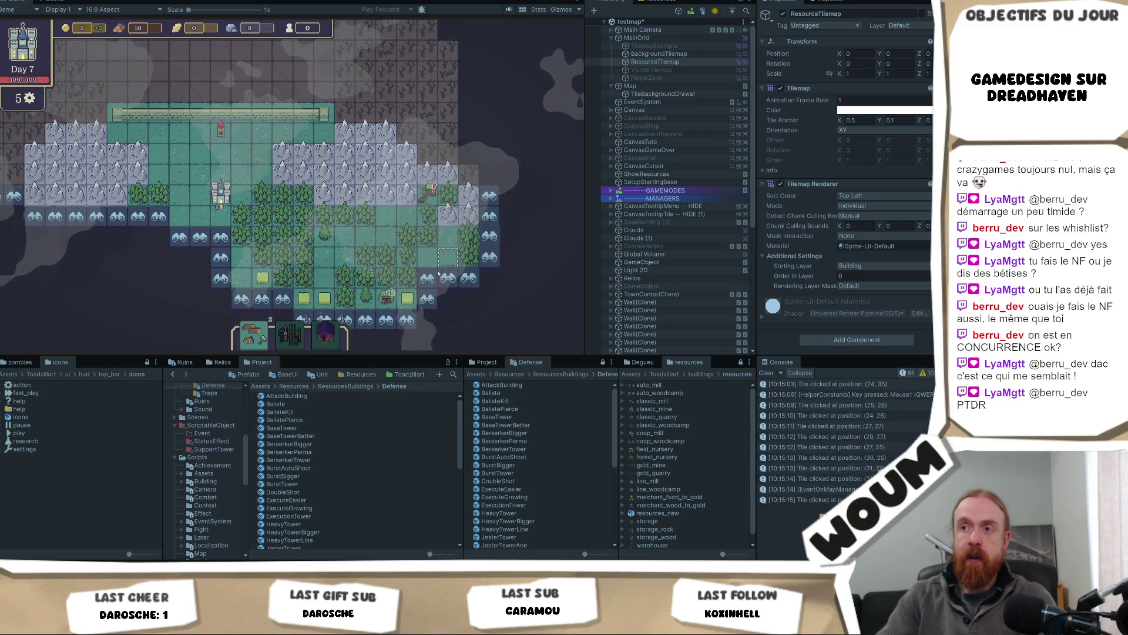
click(439, 272)
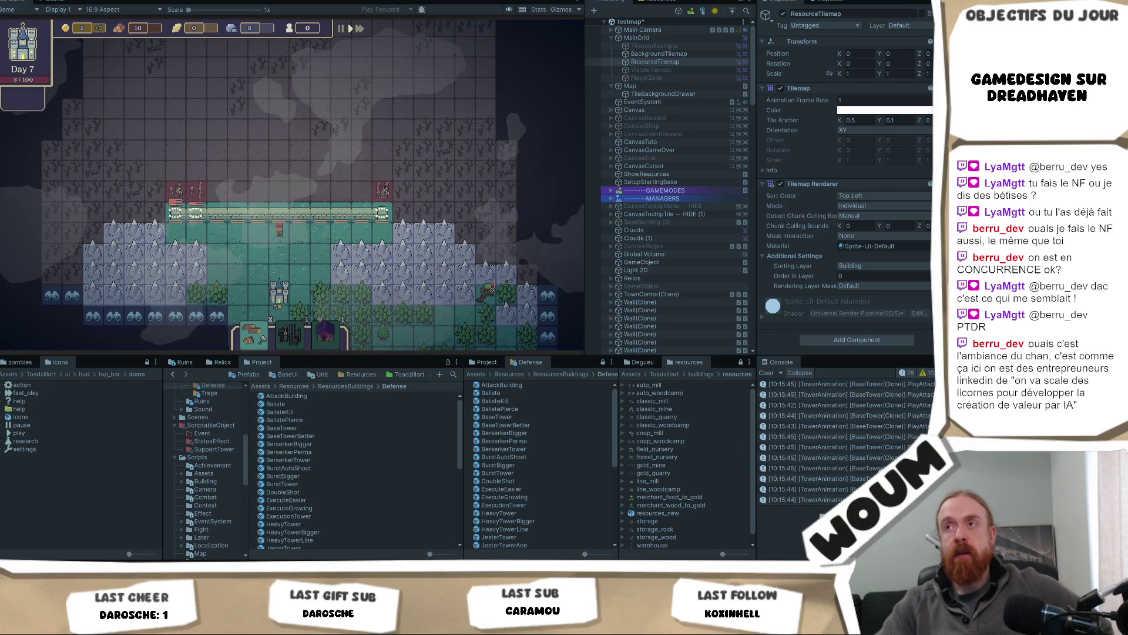
Check a tile near the top of the map, then close the DreadHaven Alpha notice at Day 1.
click(410, 90)
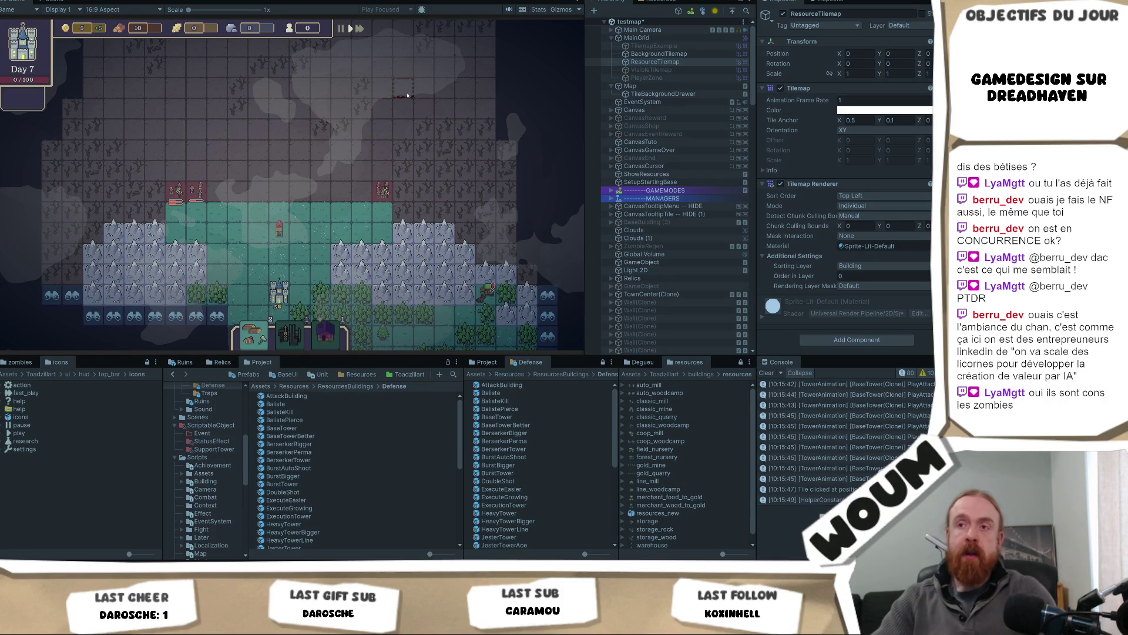
click(298, 293)
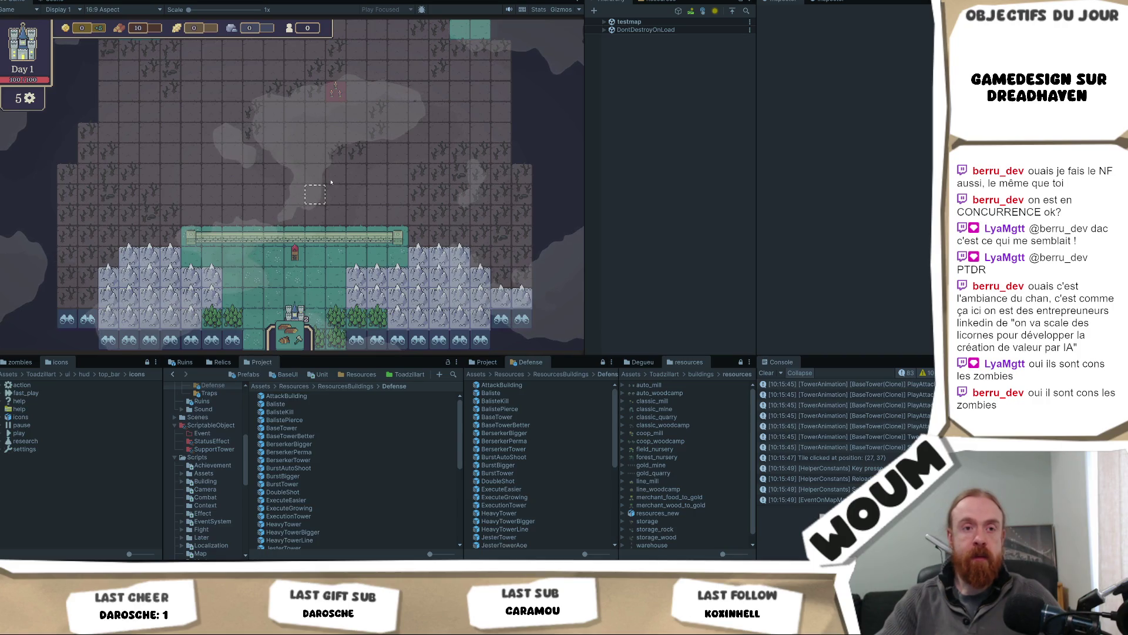
Zoom the Game view and take Chopping Camp, Base Tower, Timber Camp and Gold Mine cards.
scroll(399, 142, up, 3)
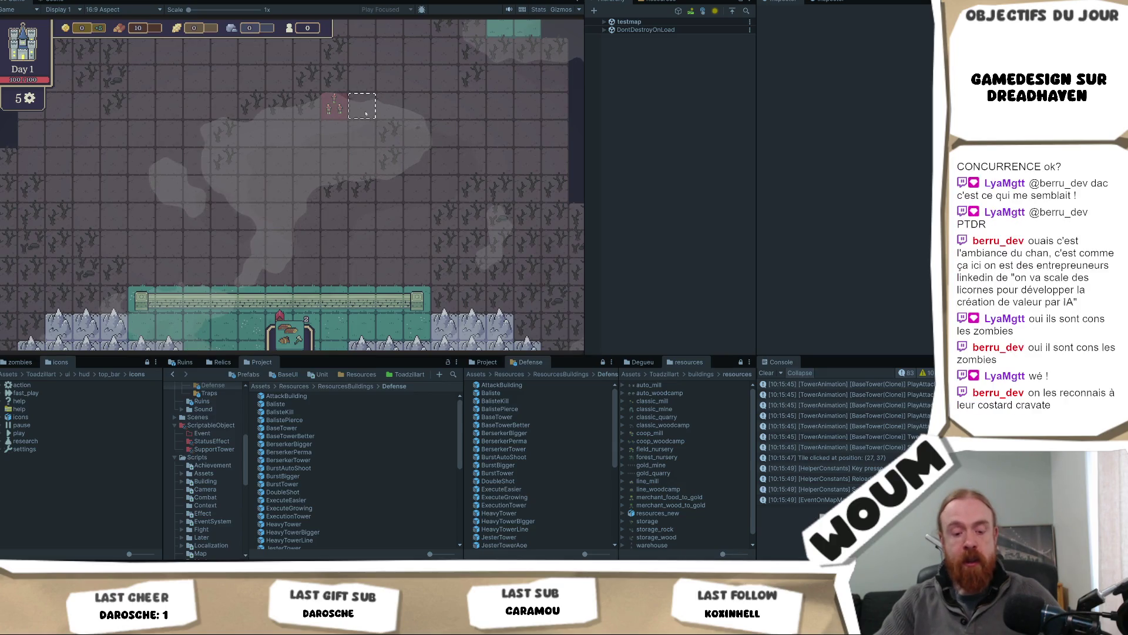
scroll(357, 133, down, 2)
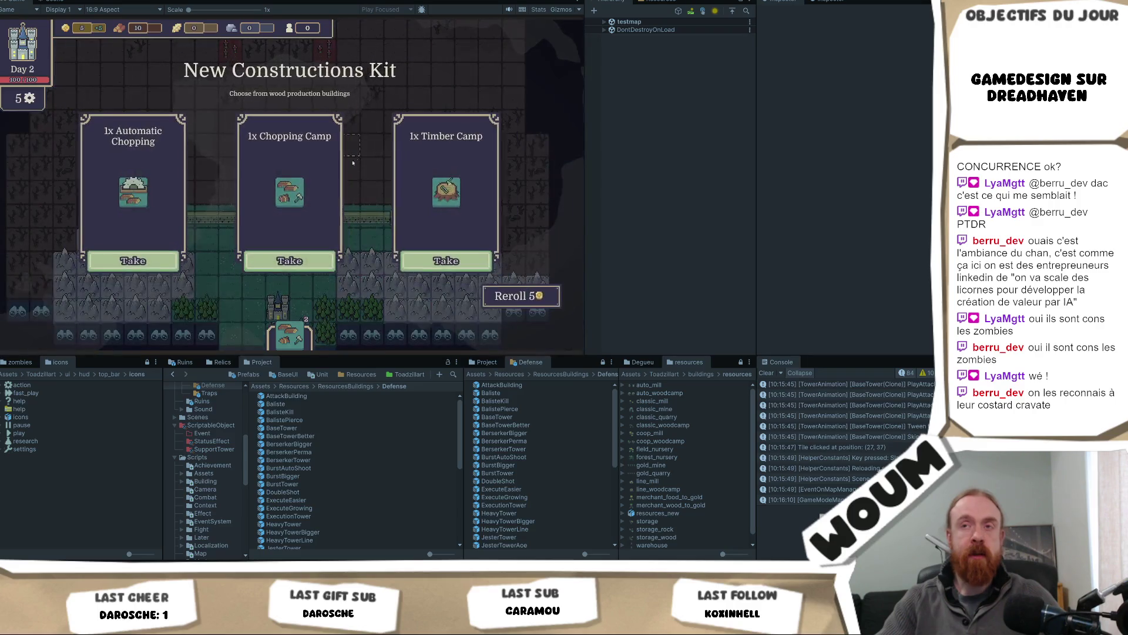
click(283, 256)
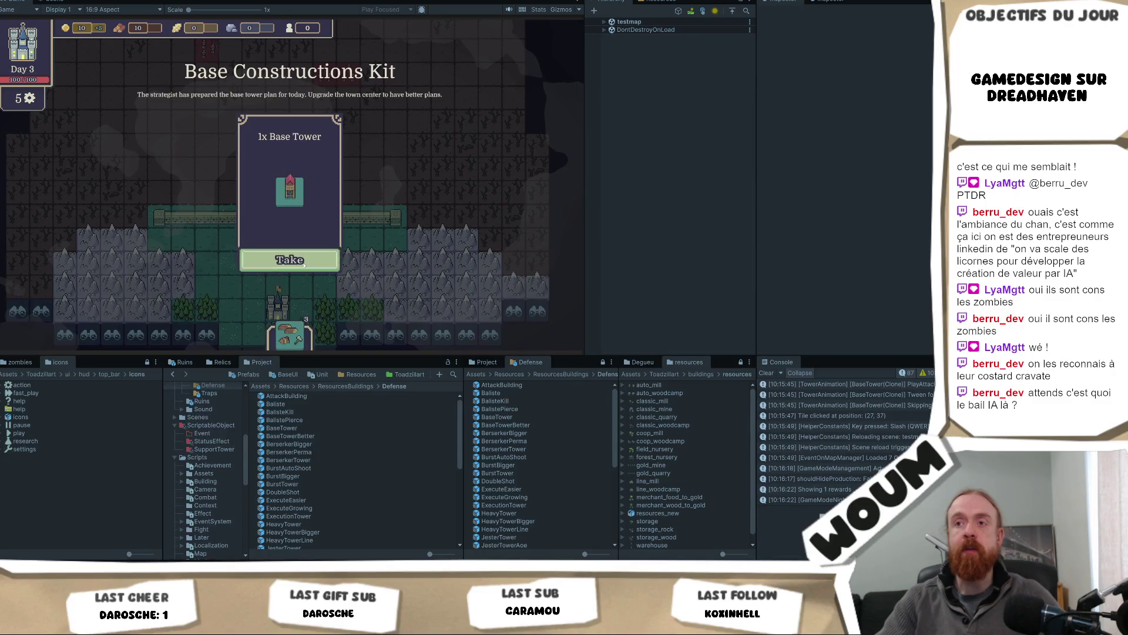
click(304, 266)
click(300, 260)
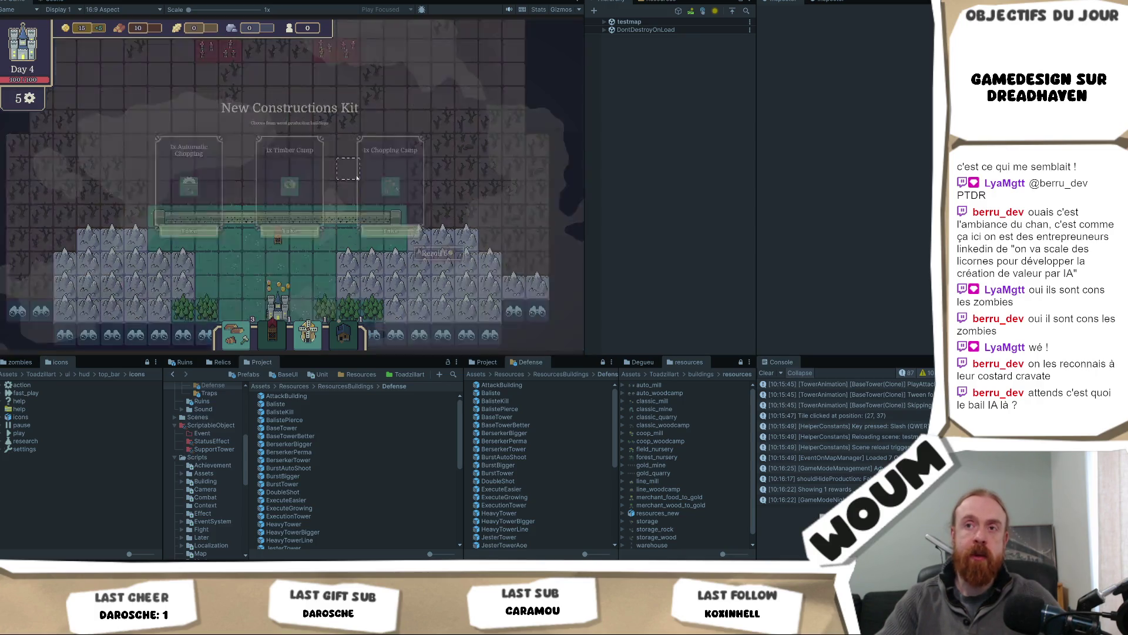
click(302, 259)
click(293, 266)
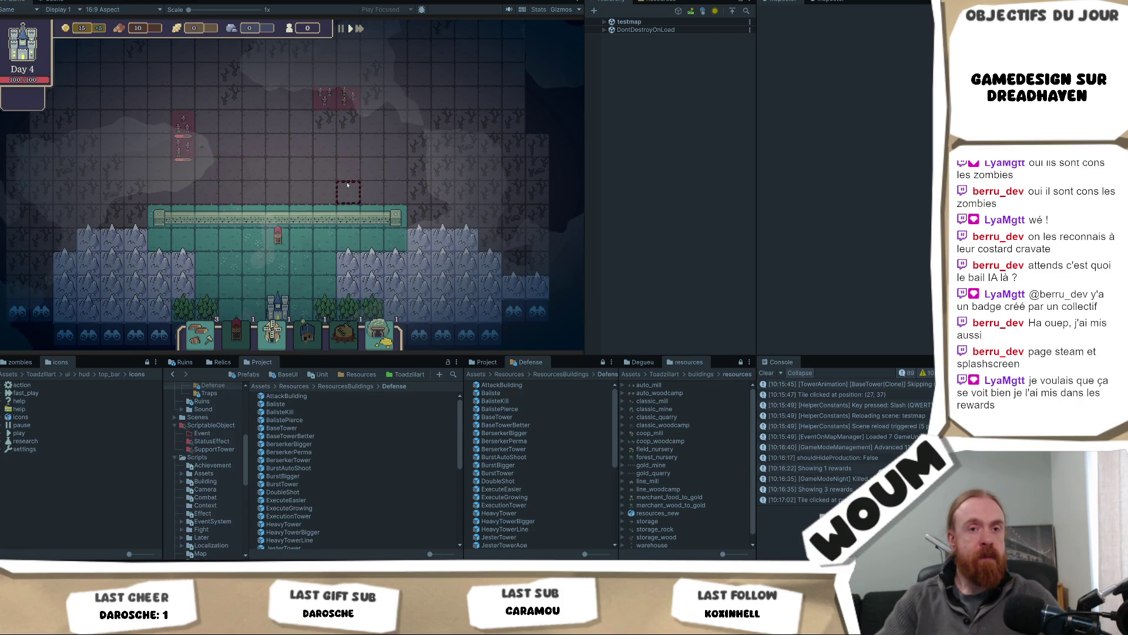
Inspect a wall tile, then take the Canon Tower and Sylvan House cards.
click(341, 214)
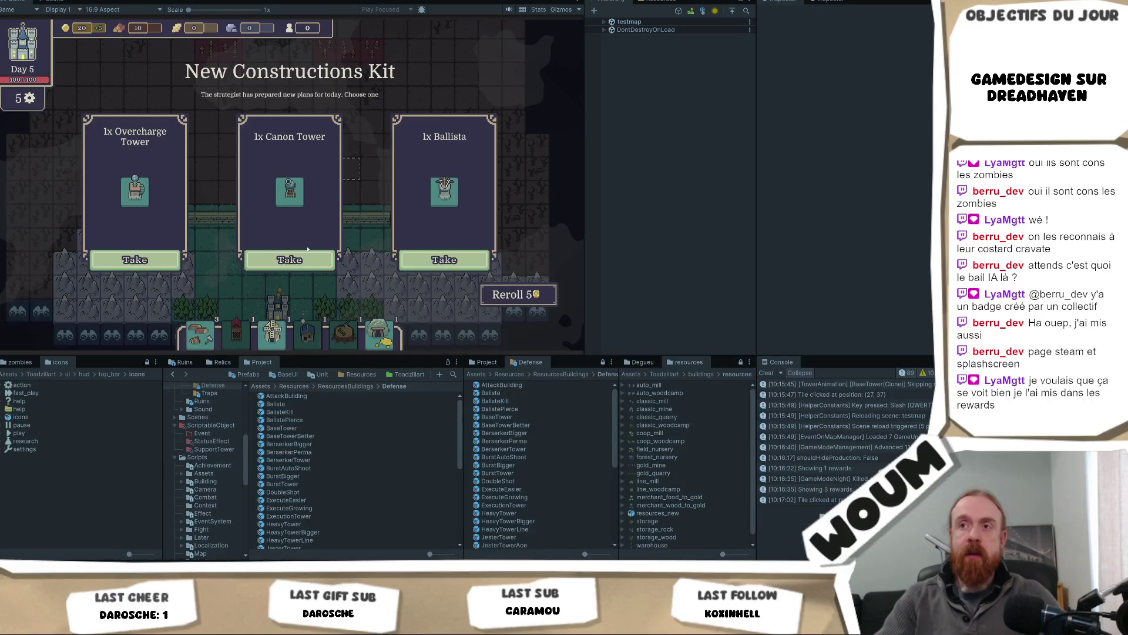
click(304, 260)
click(304, 259)
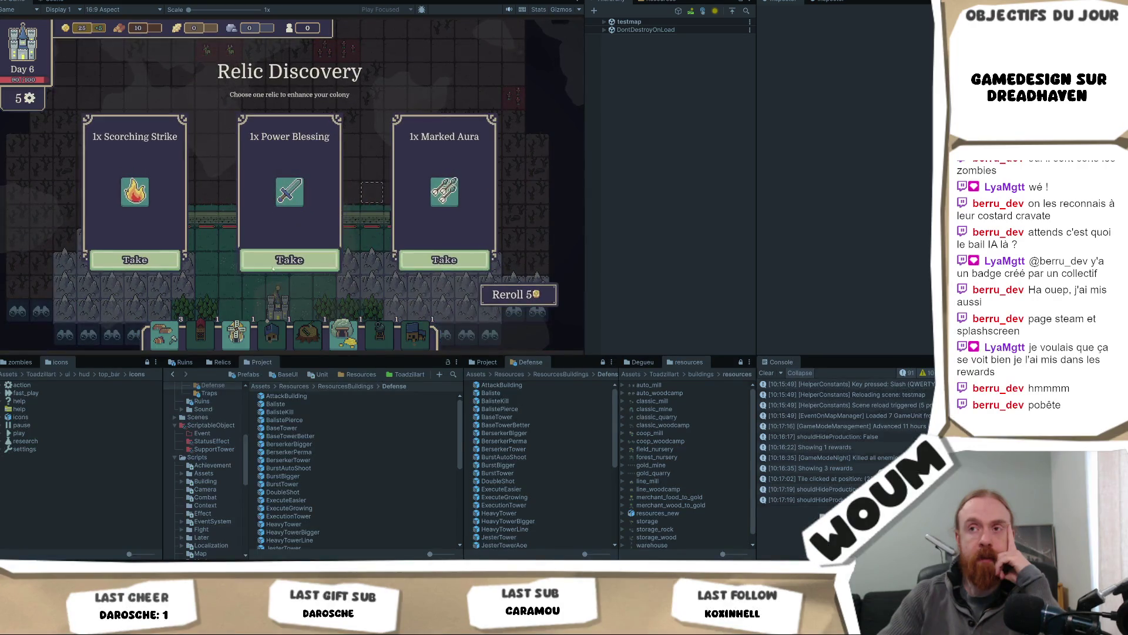
Take Power Blessing, four Damage Traps, Explorators, Overcharge Tower and a house from successive kits.
click(290, 260)
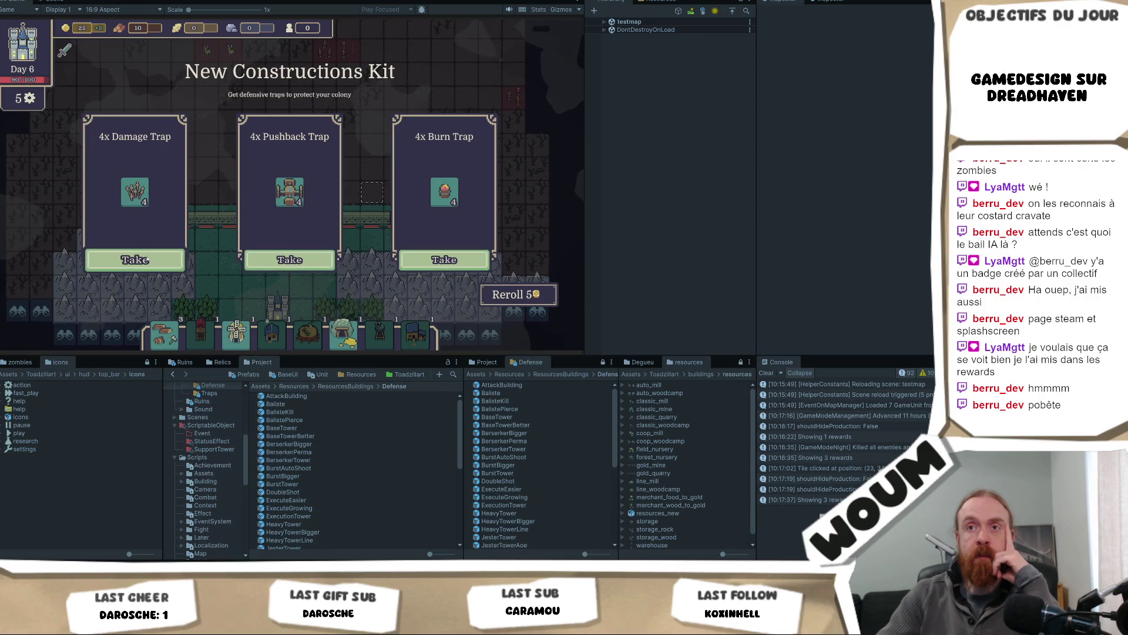
click(152, 262)
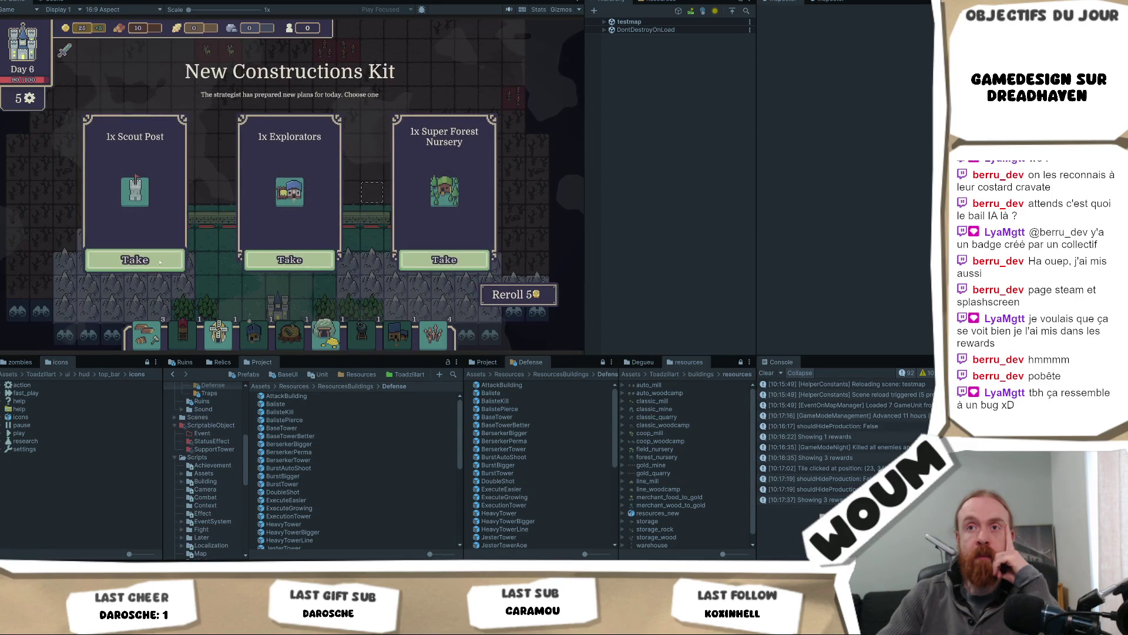
click(298, 265)
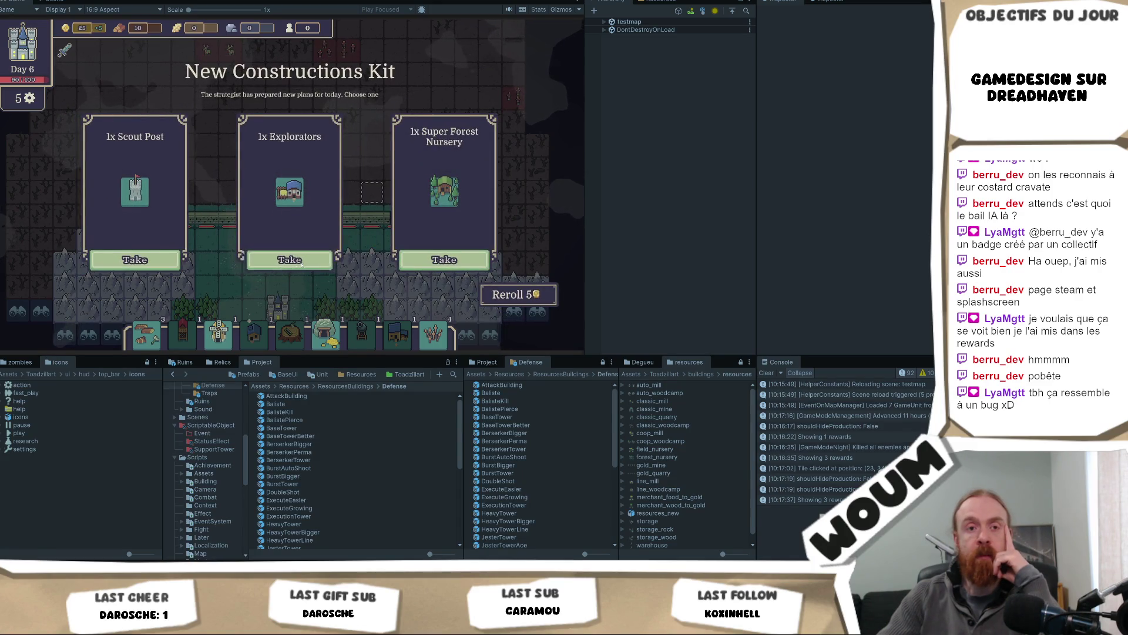
scroll(296, 241, up, 2)
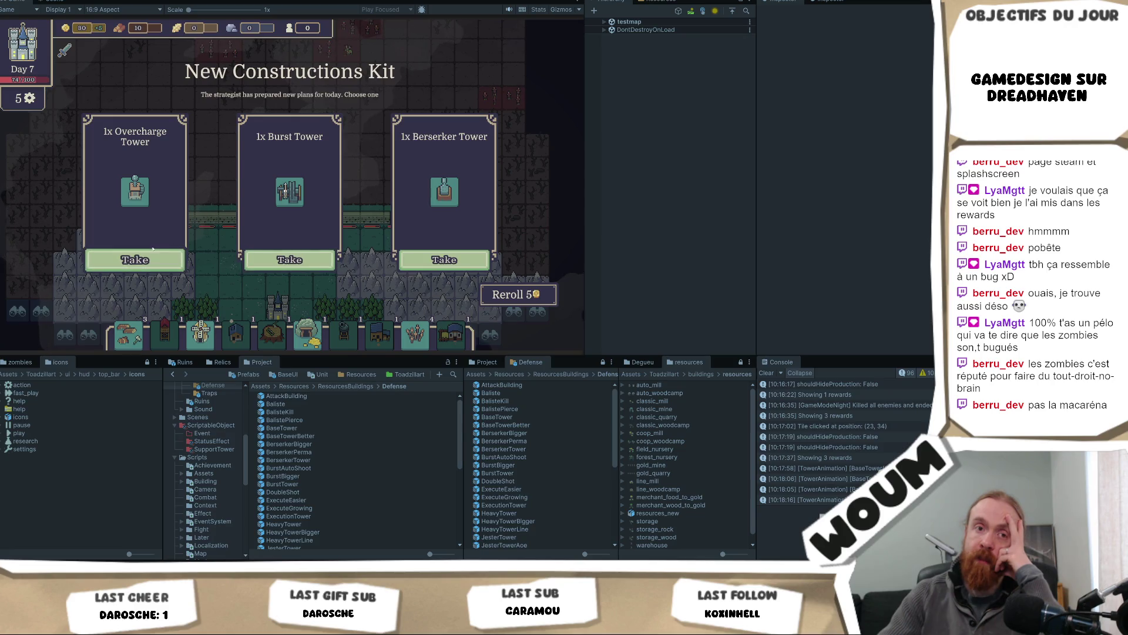
click(154, 259)
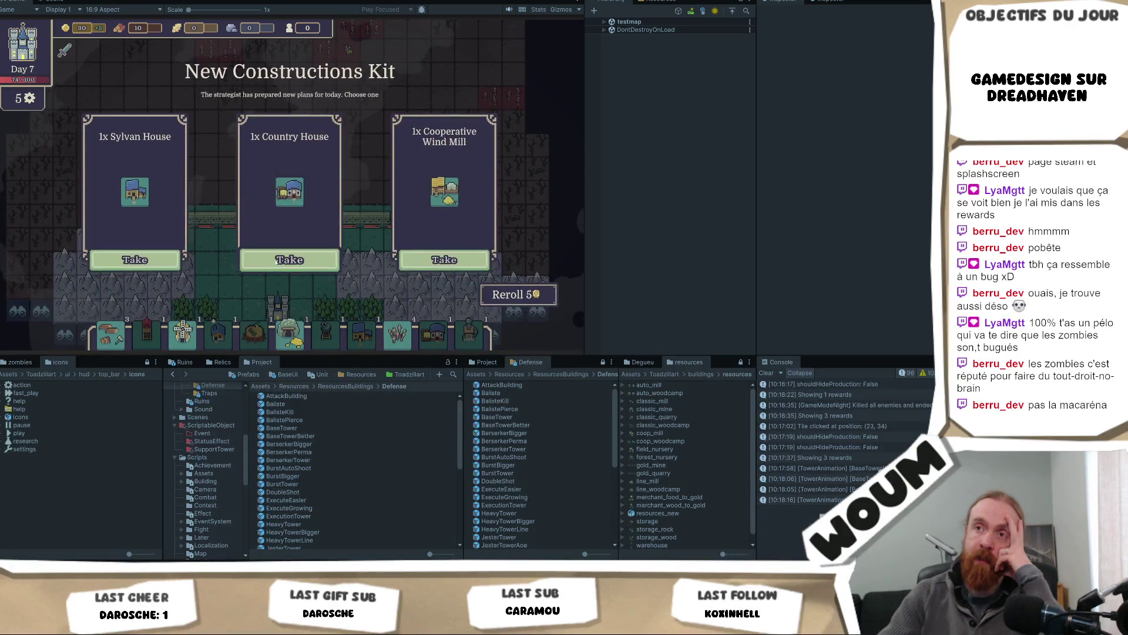
click(289, 259)
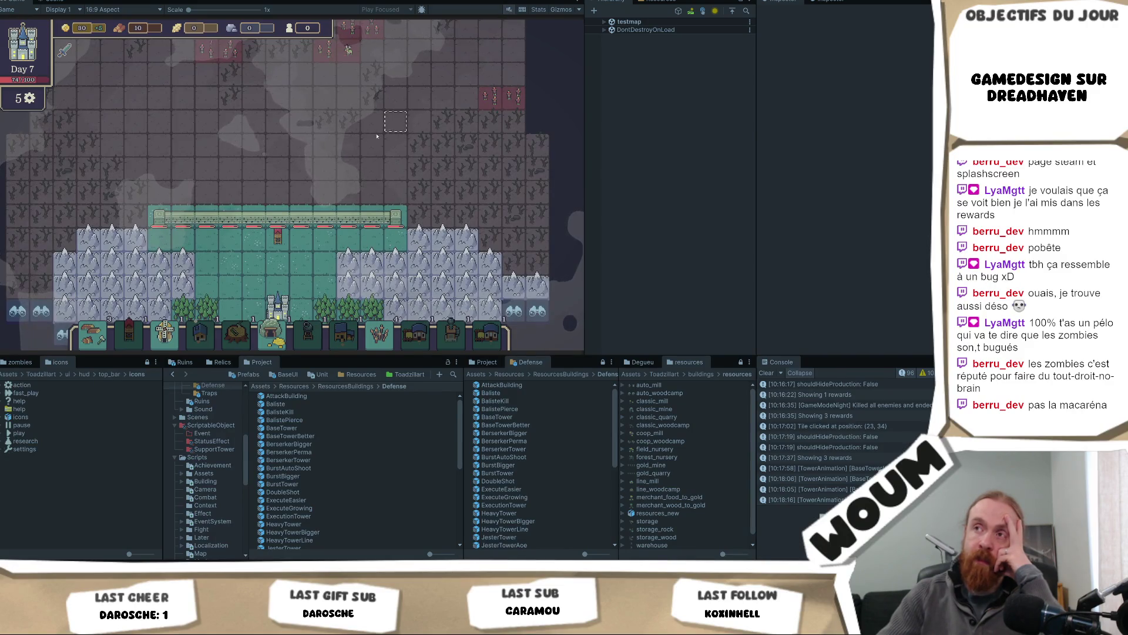
Pan up to watch the Day 7 enemy wave attack the base, then switch to Chrome.
drag(305, 164, 299, 216)
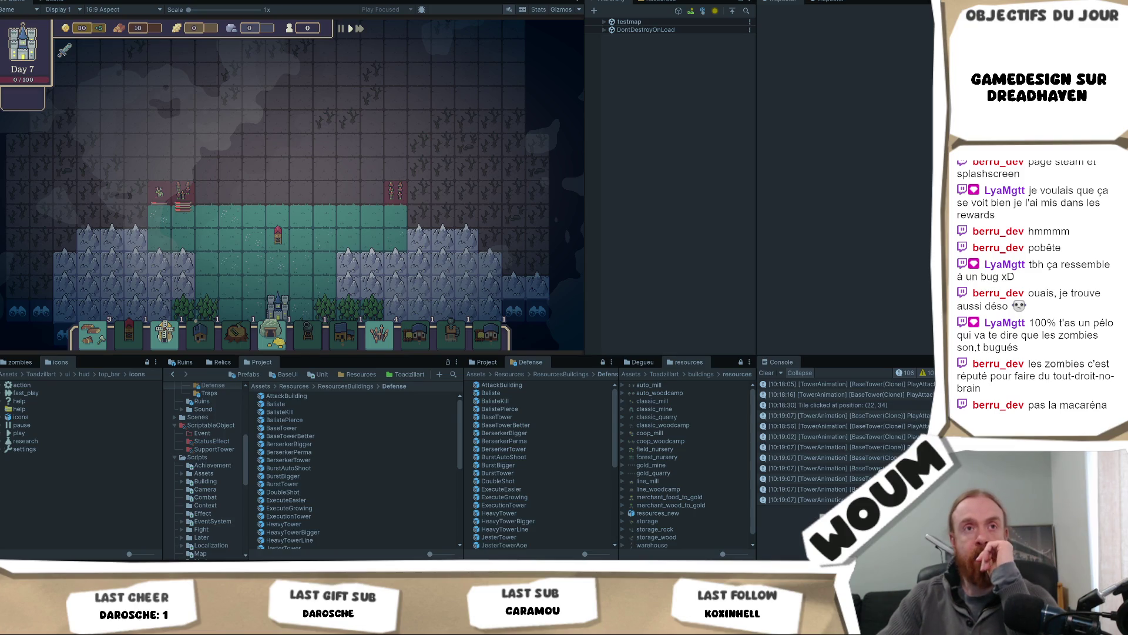
click(325, 192)
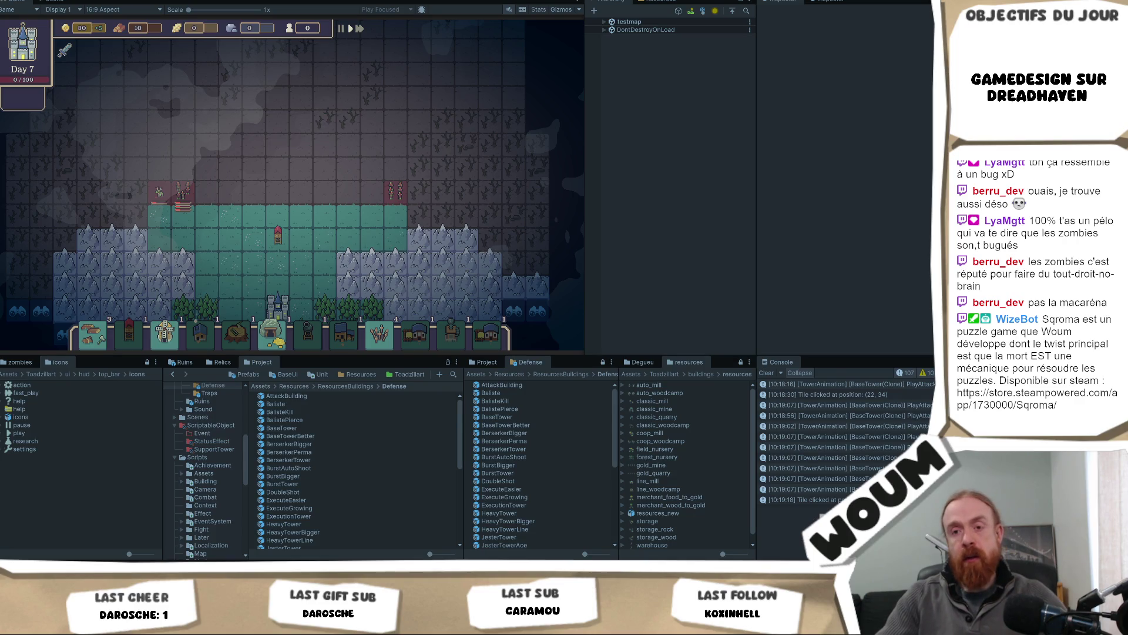
key(alt+Tab)
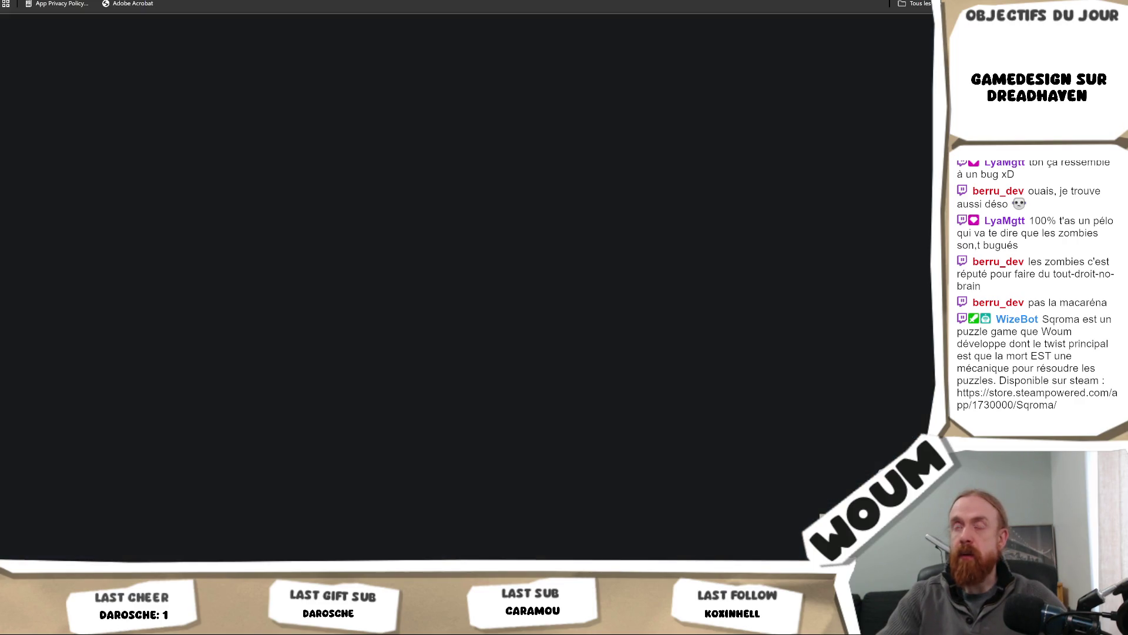
Search 'icon steam steamworks', read the r/gamedev Reddit thread, then open the Steamworks client icons page.
text(ic)
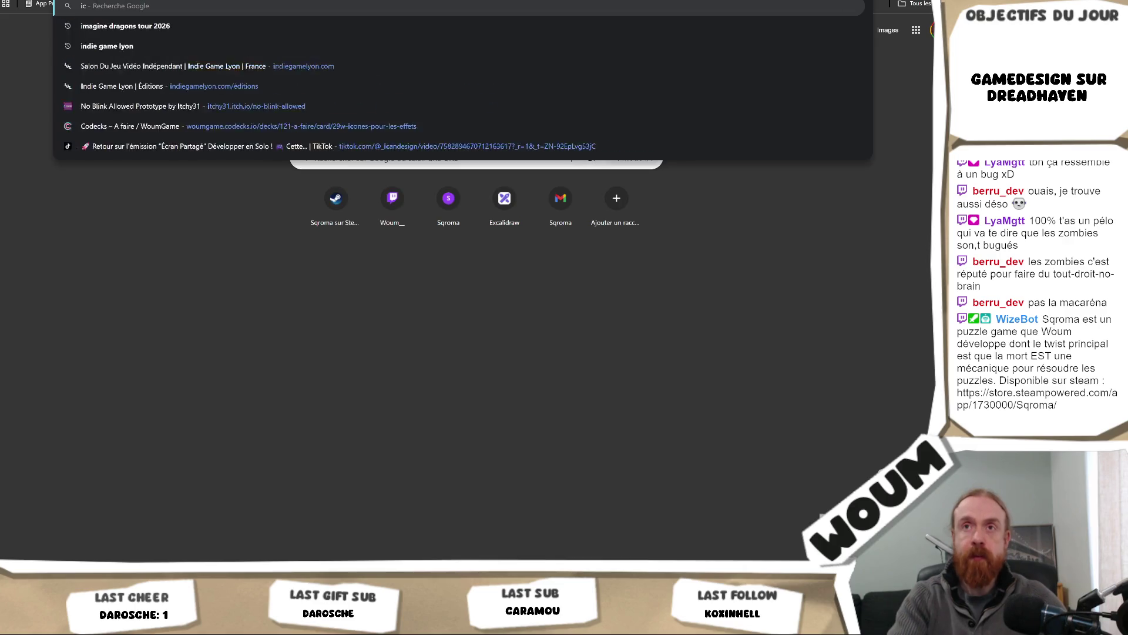
text(on steam)
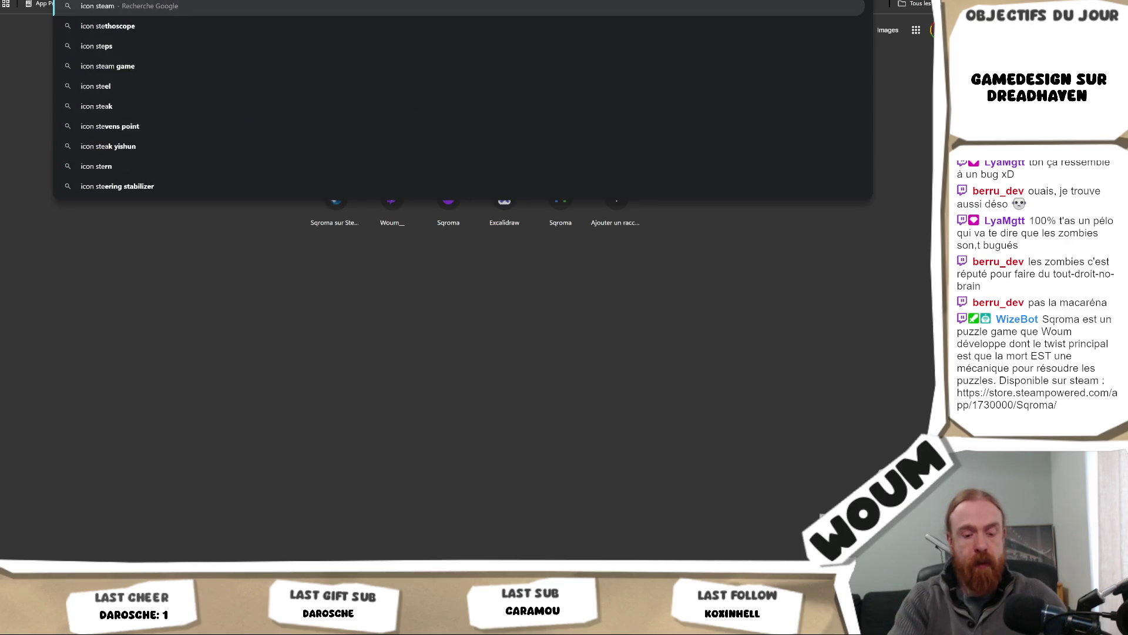
text( steamworks)
key(Return)
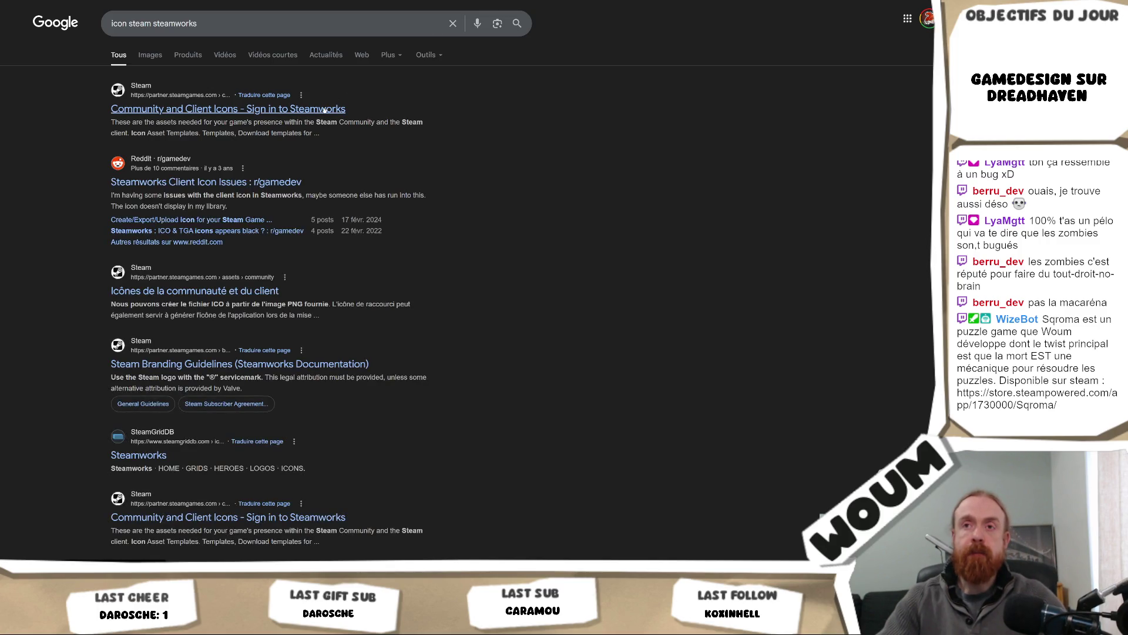
click(287, 183)
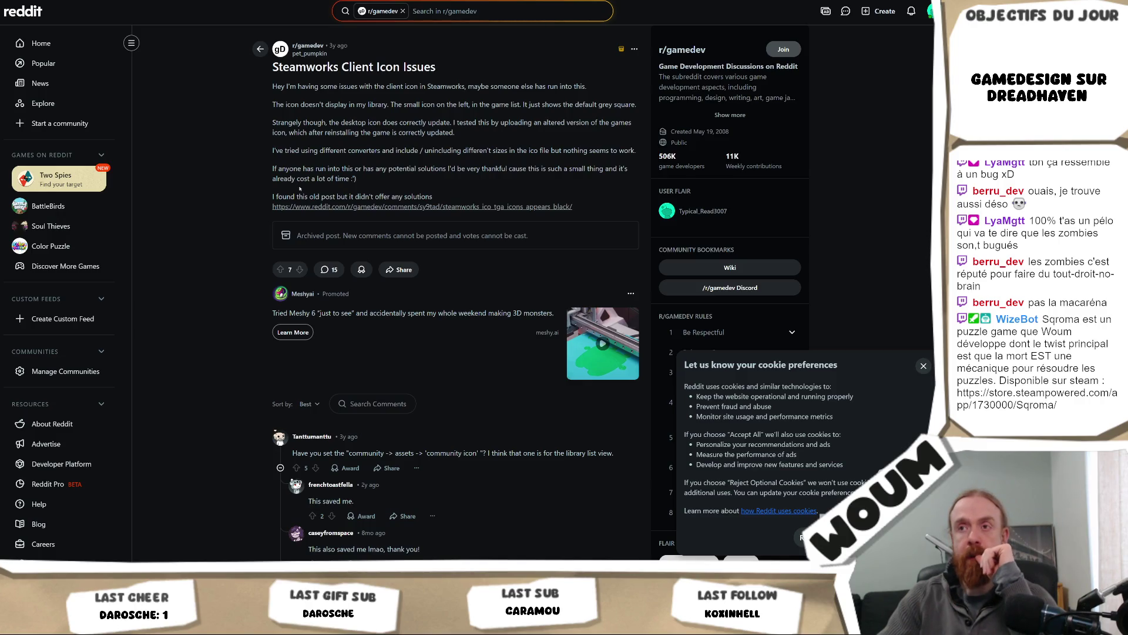
key(alt+Left)
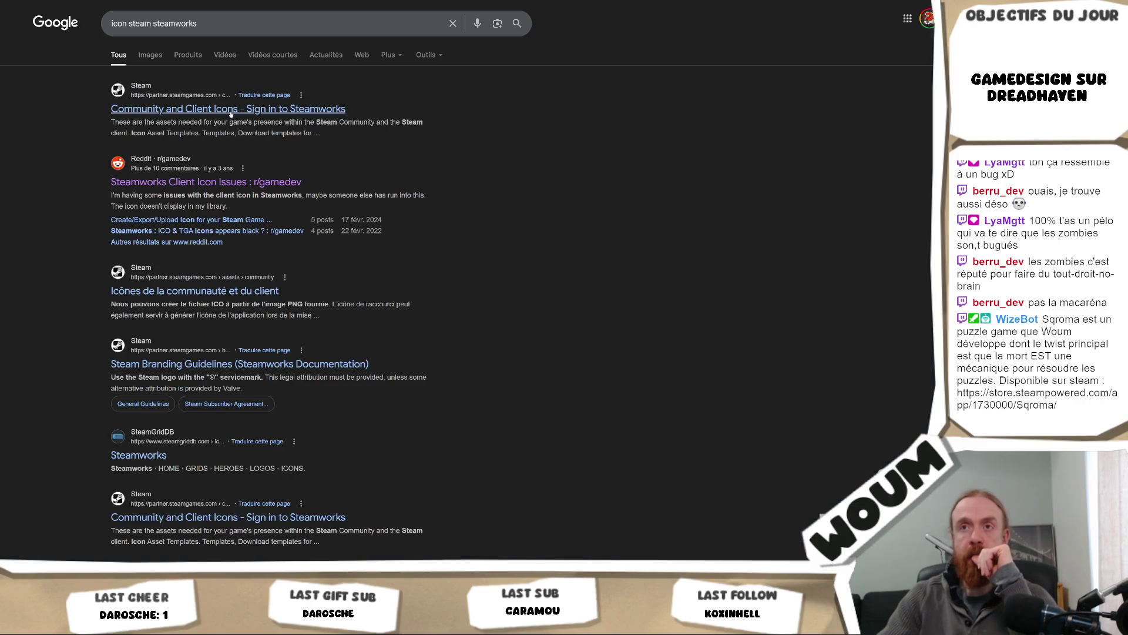
click(194, 290)
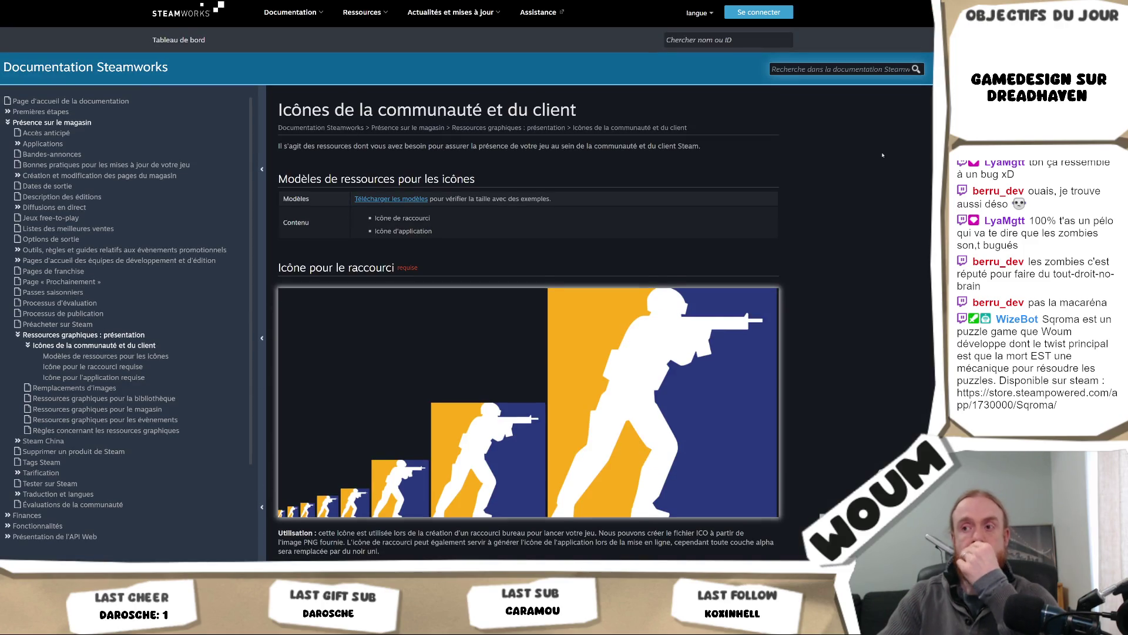
Scroll through the shortcut and application icon size sections, then right-click the icon templates link.
scroll(861, 157, down, 3)
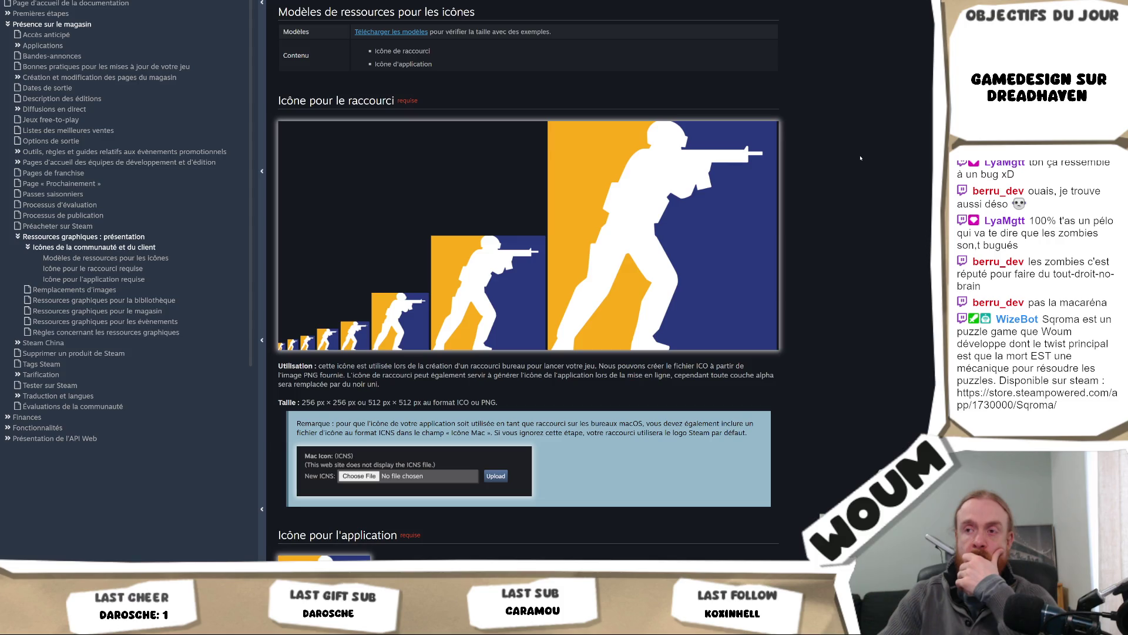
scroll(861, 158, down, 3)
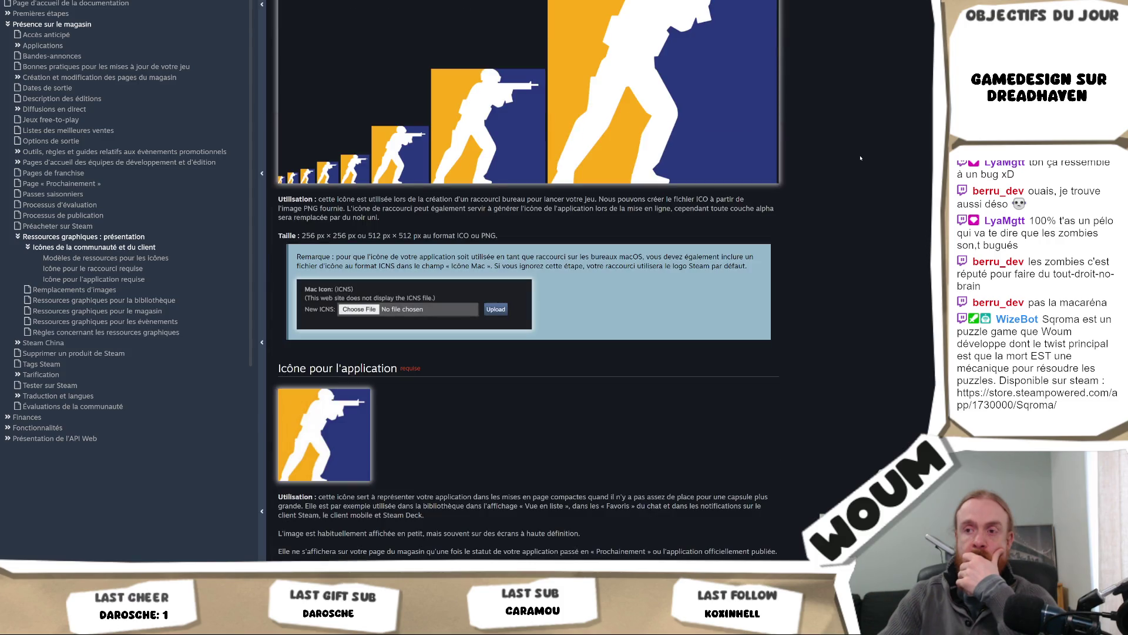
scroll(860, 157, down, 2)
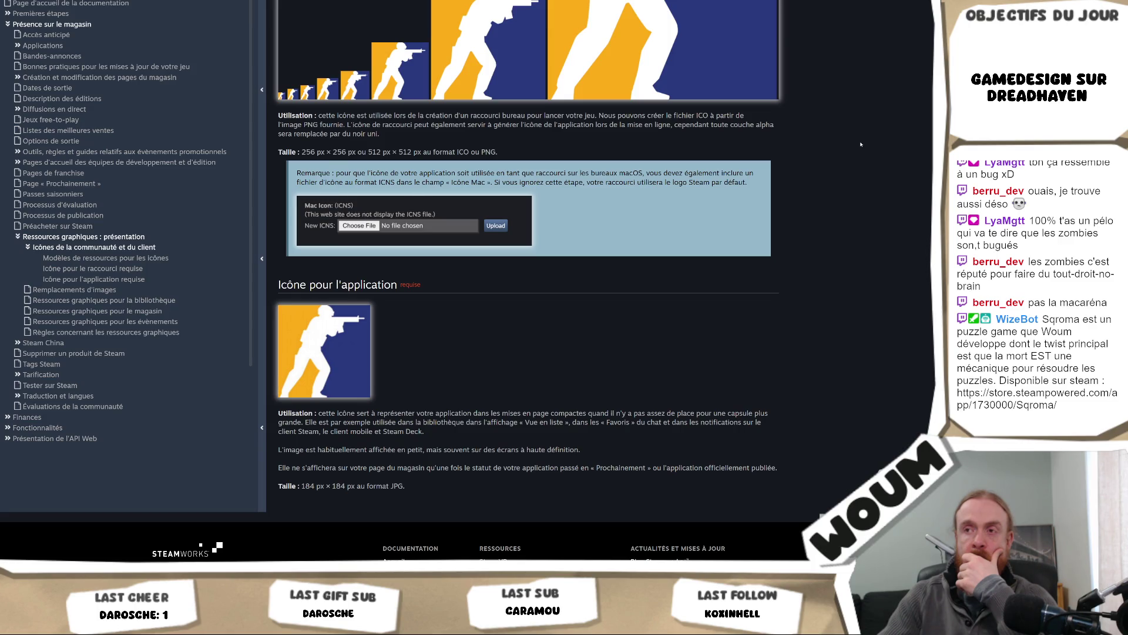
scroll(860, 144, up, 3)
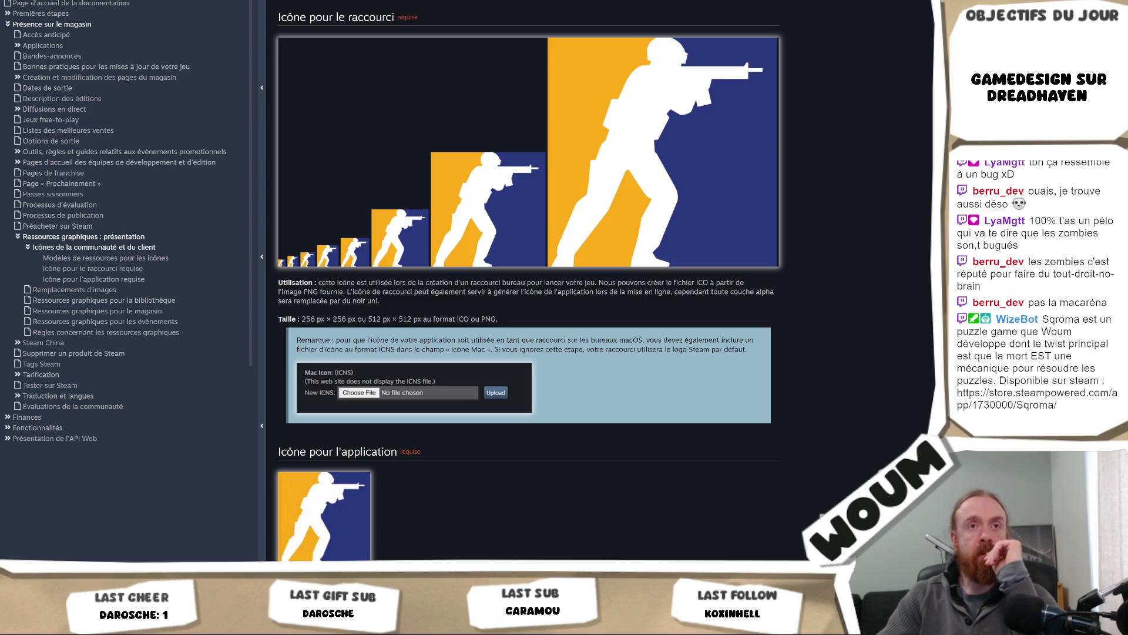
scroll(566, 295, up, 4)
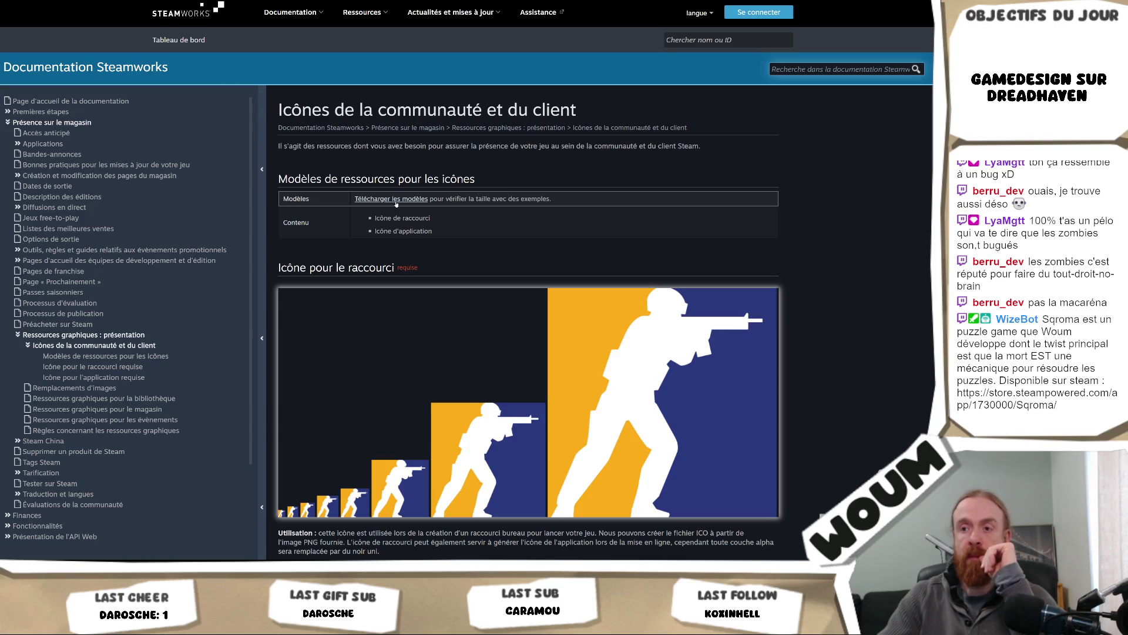
scroll(396, 203, down, 1)
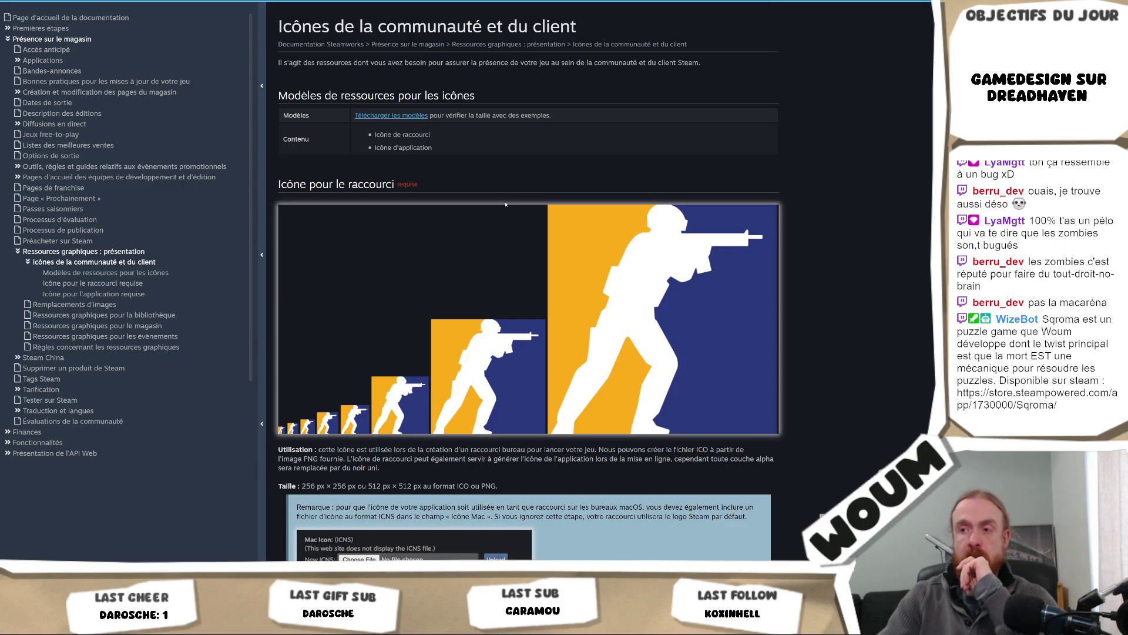
scroll(505, 204, down, 1)
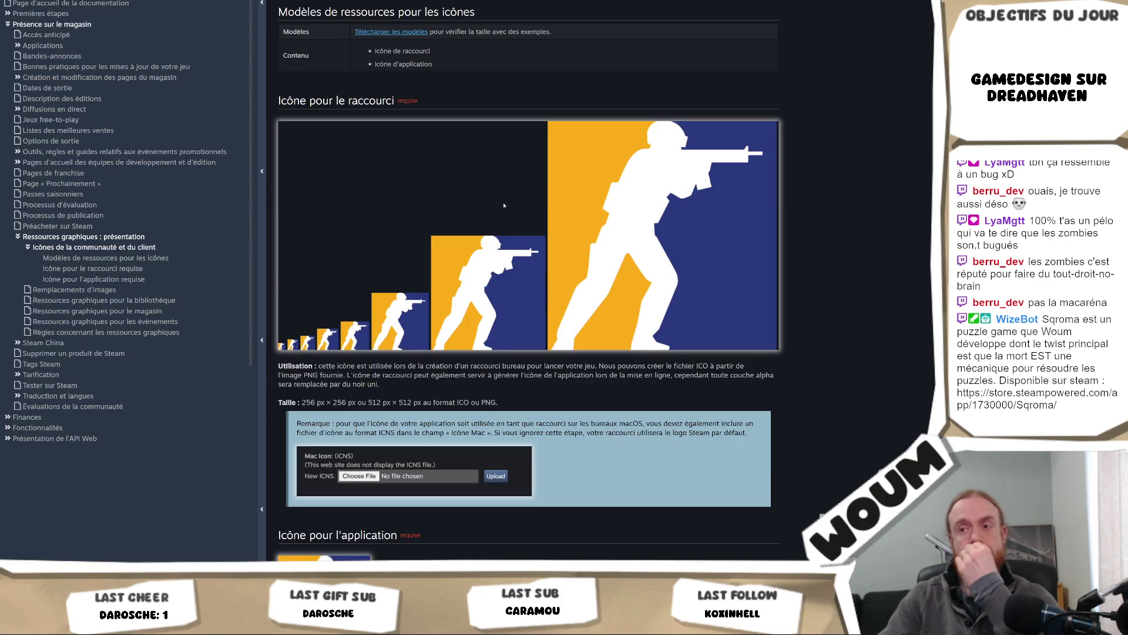
key(Home)
right_click(502, 235)
View the Community and Client Icons templates (shortcut_icon_256x256.psd, shortcut_icon.ico) in Dropbox, then close the tab.
click(517, 242)
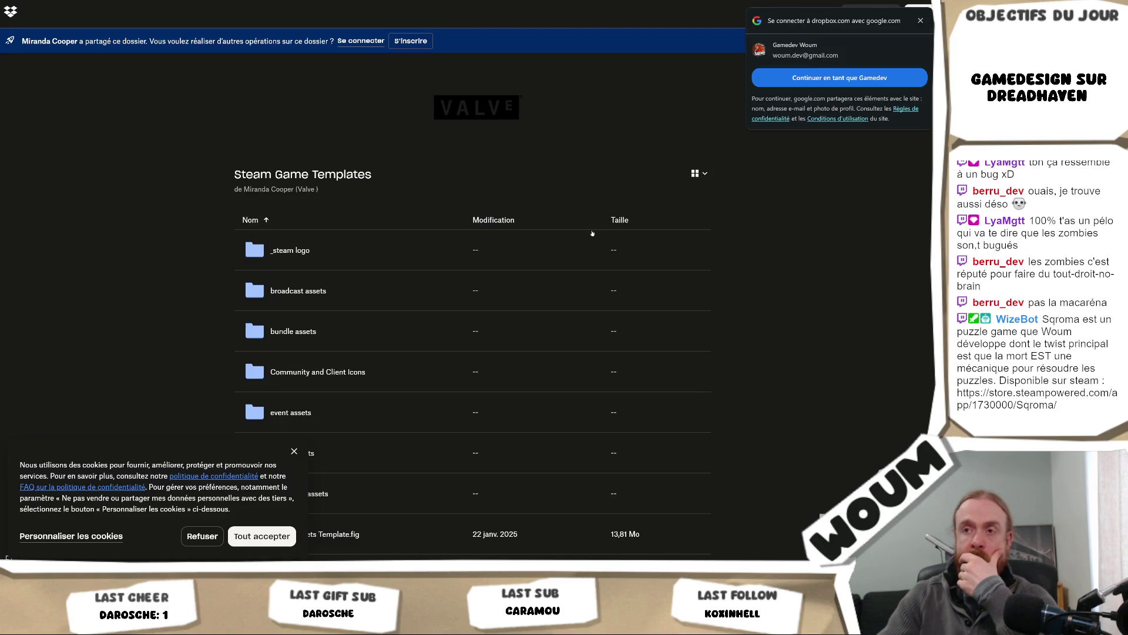
click(318, 373)
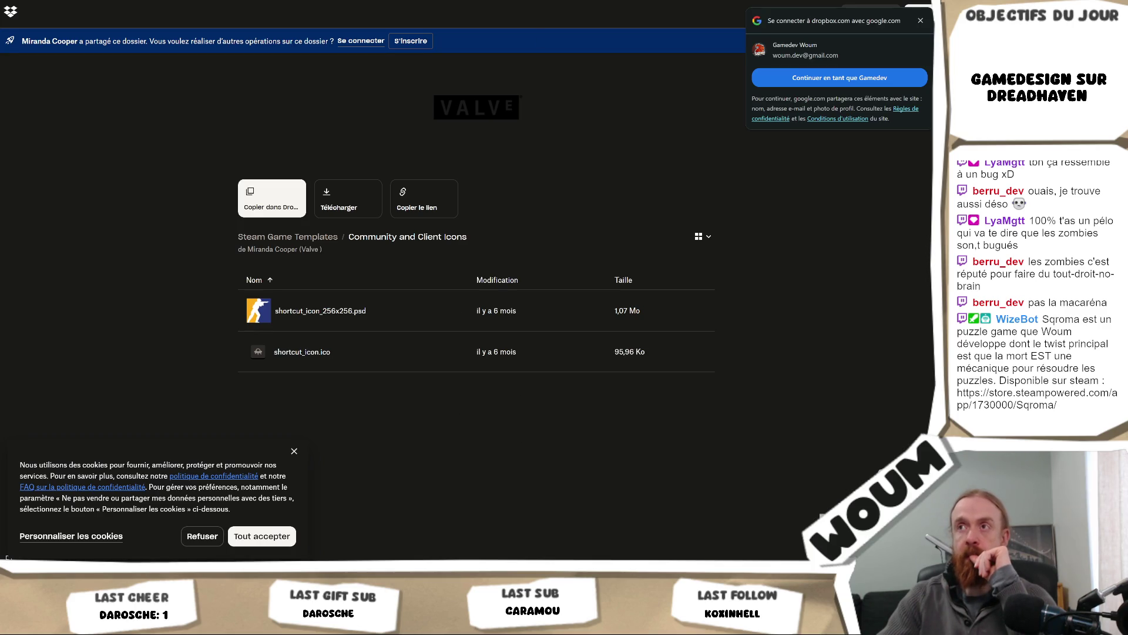
key(ctrl+w)
scroll(737, 186, down, 3)
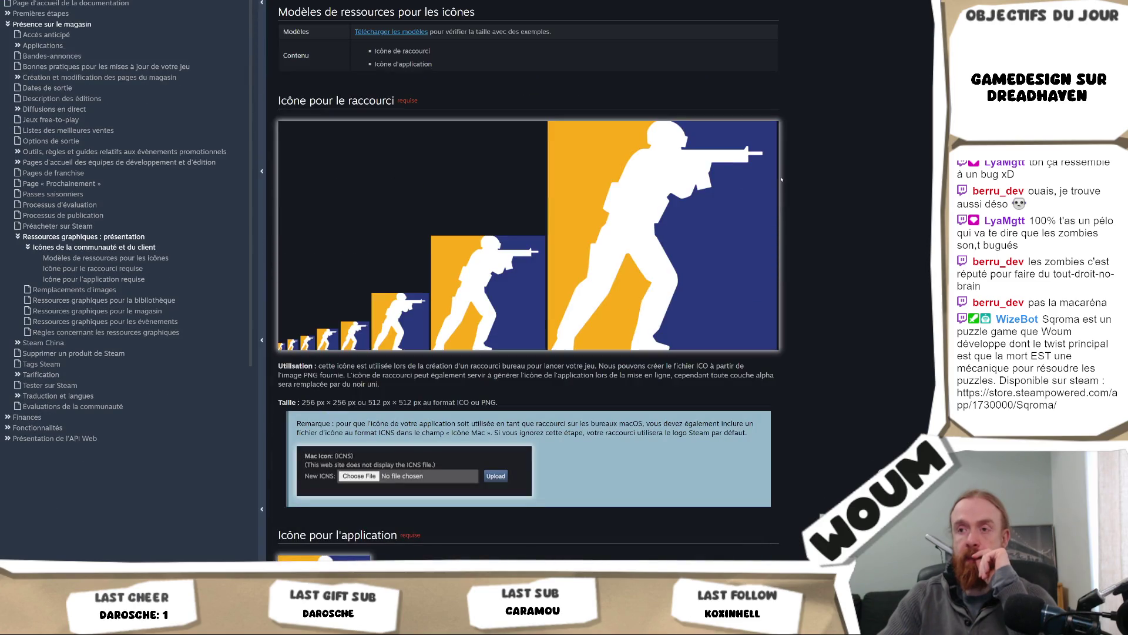
scroll(781, 179, down, 4)
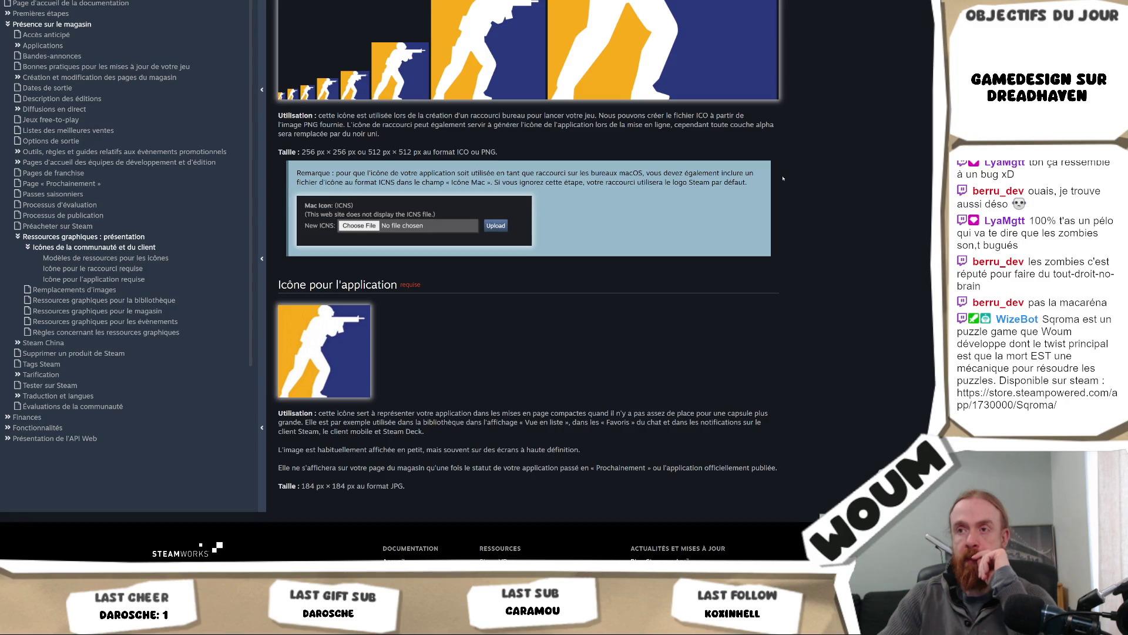
scroll(783, 178, up, 5)
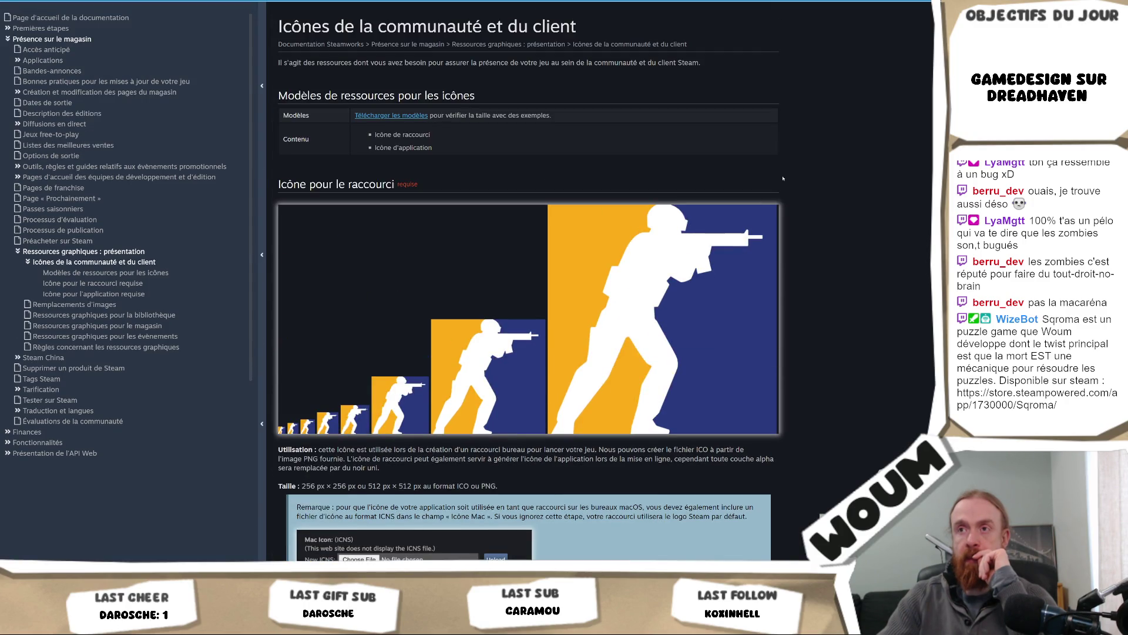
scroll(782, 180, down, 5)
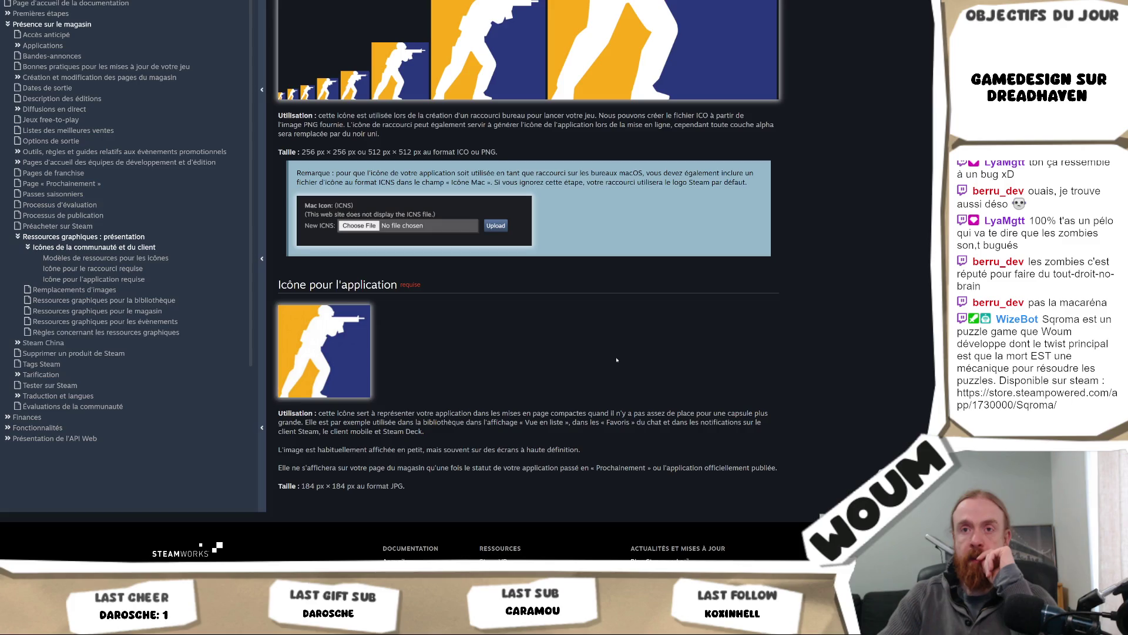
scroll(617, 359, up, 5)
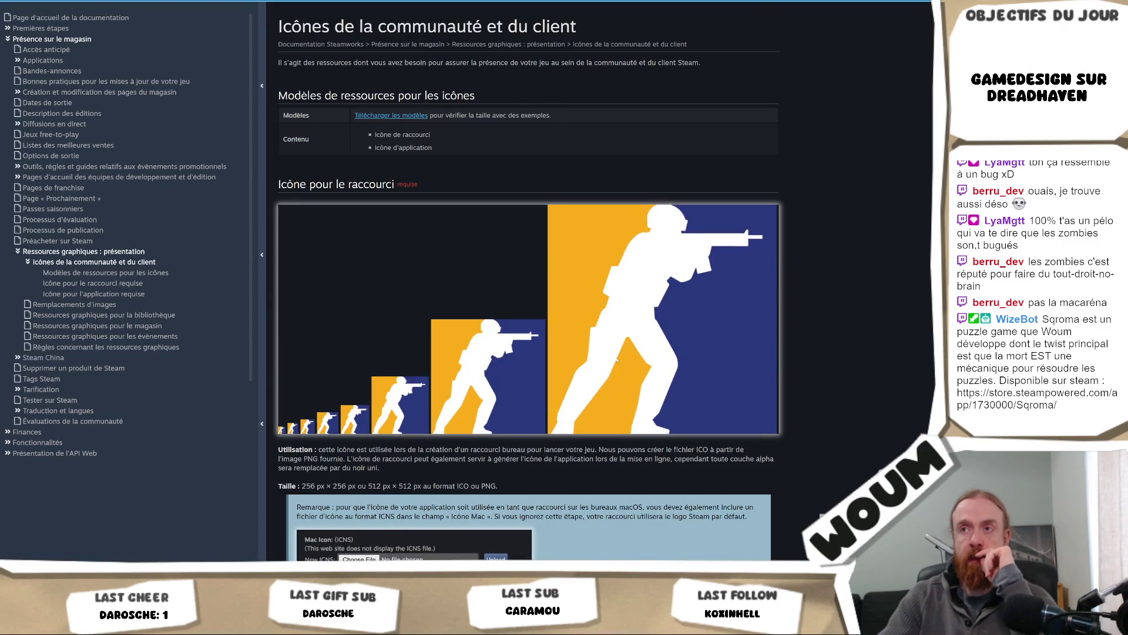
scroll(617, 359, up, 1)
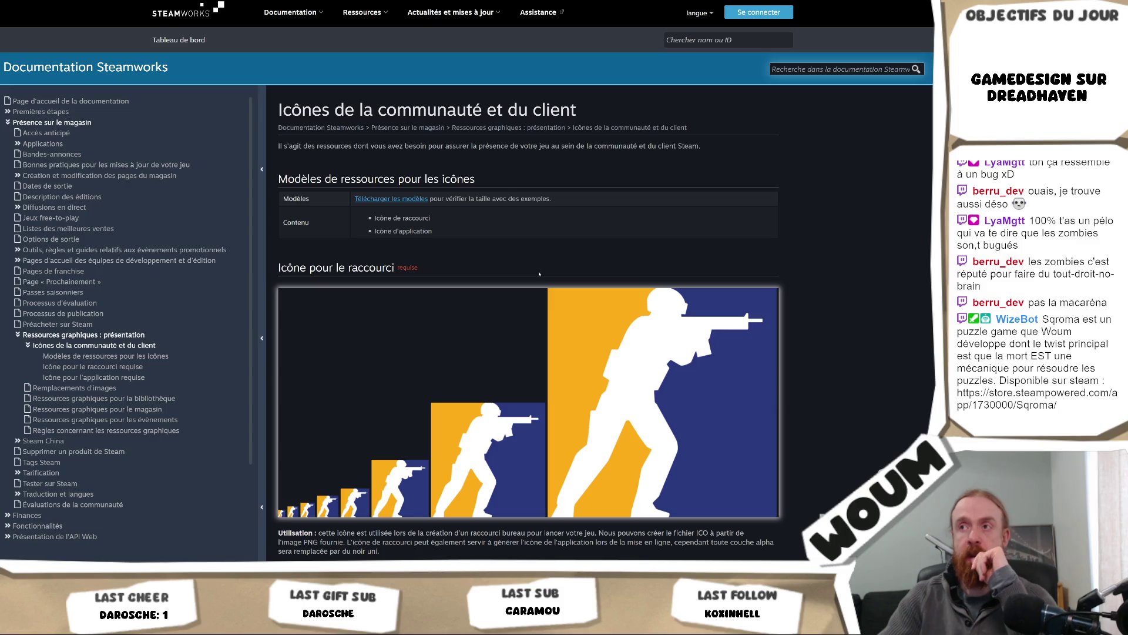
scroll(506, 277, down, 6)
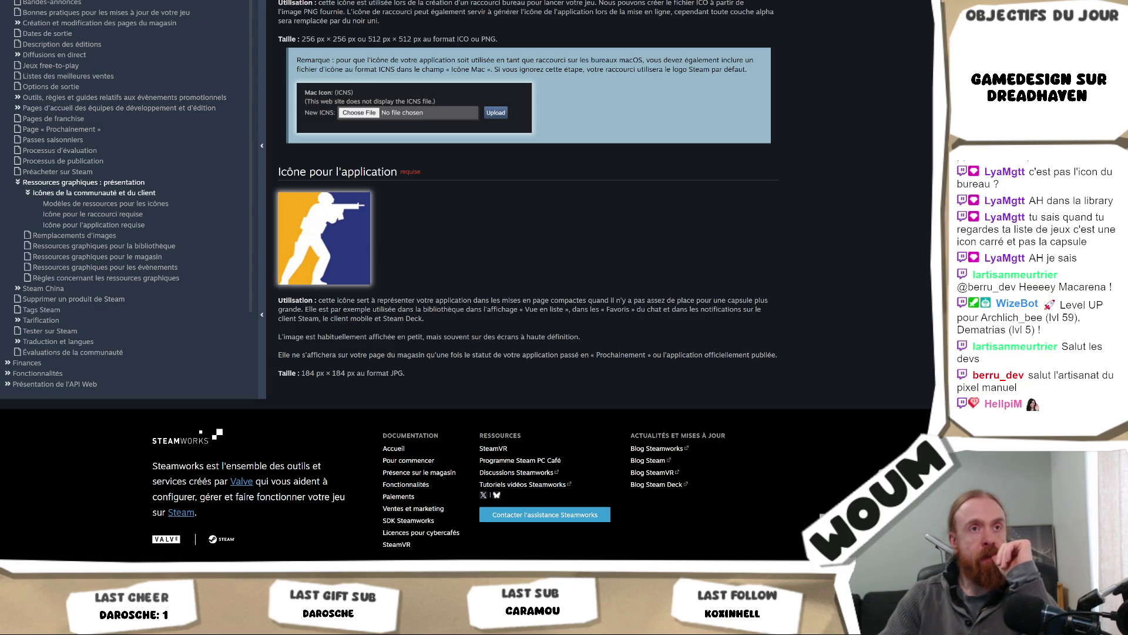
Reread the shortcut icon section on Steam generating the ICO from PNG, then return to Unity.
scroll(430, 220, up, 4)
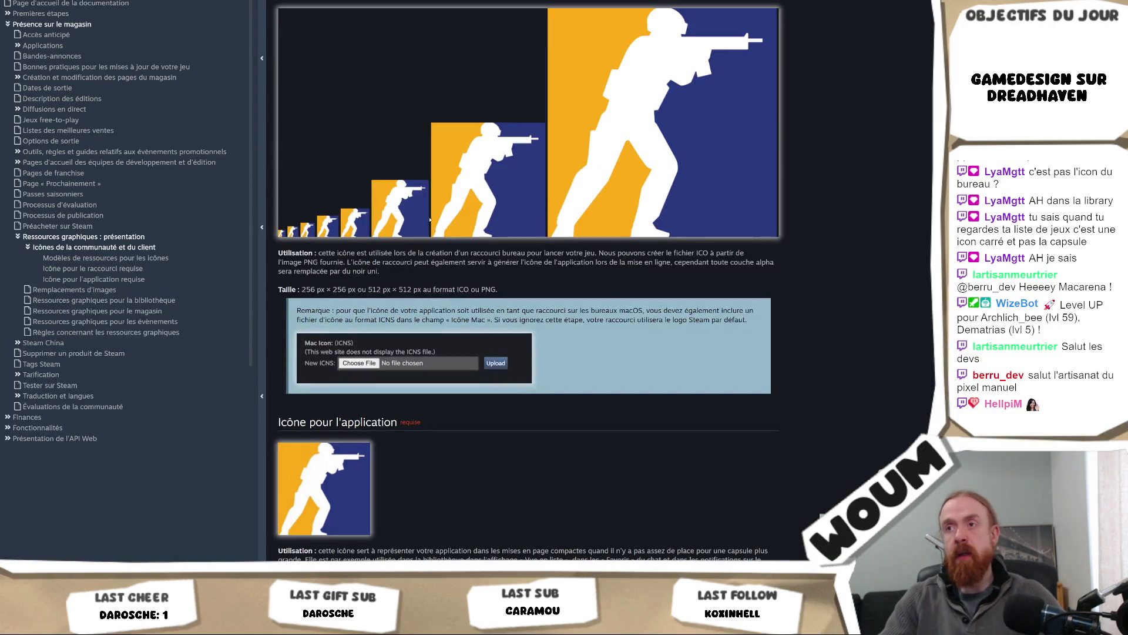
scroll(789, 210, up, 3)
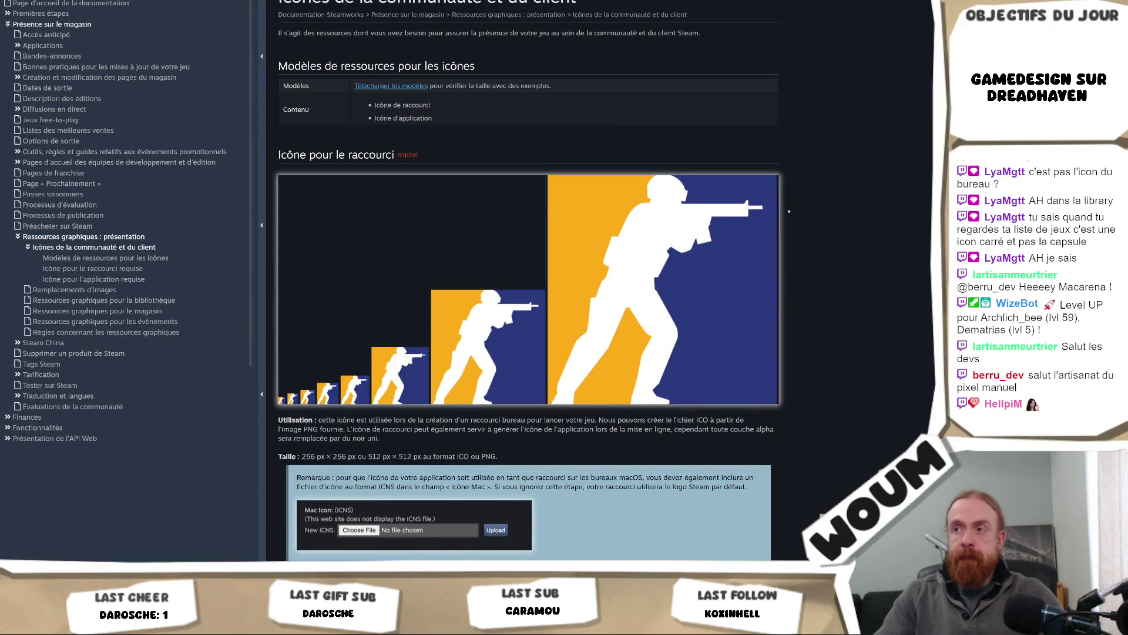
scroll(789, 211, up, 2)
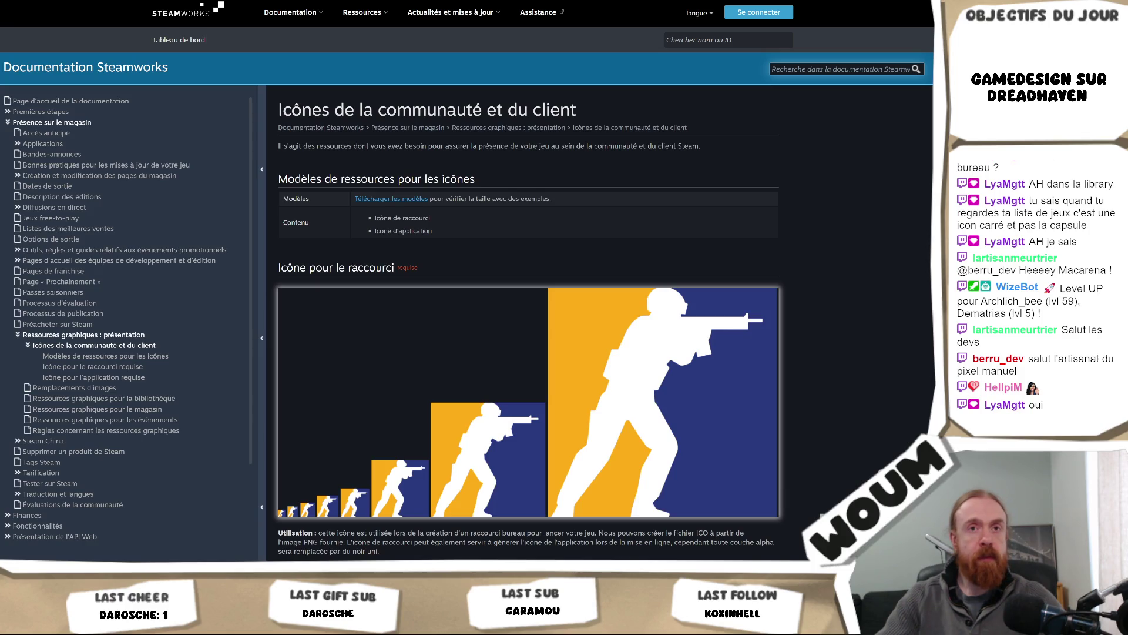
scroll(823, 415, down, 2)
scroll(924, 411, up, 2)
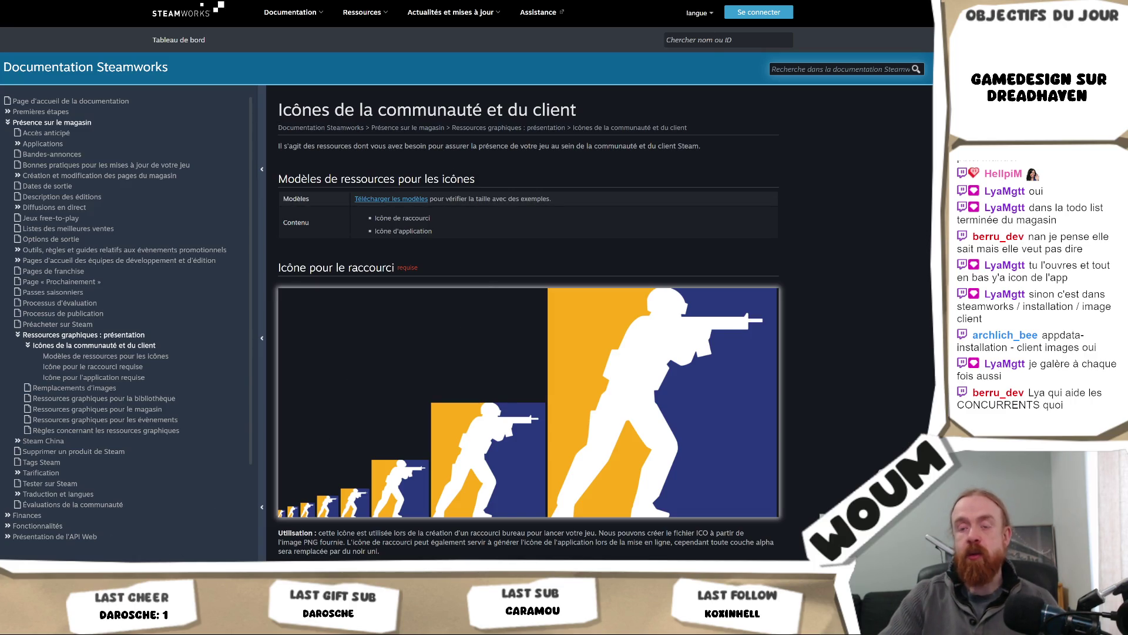
key(alt+Tab)
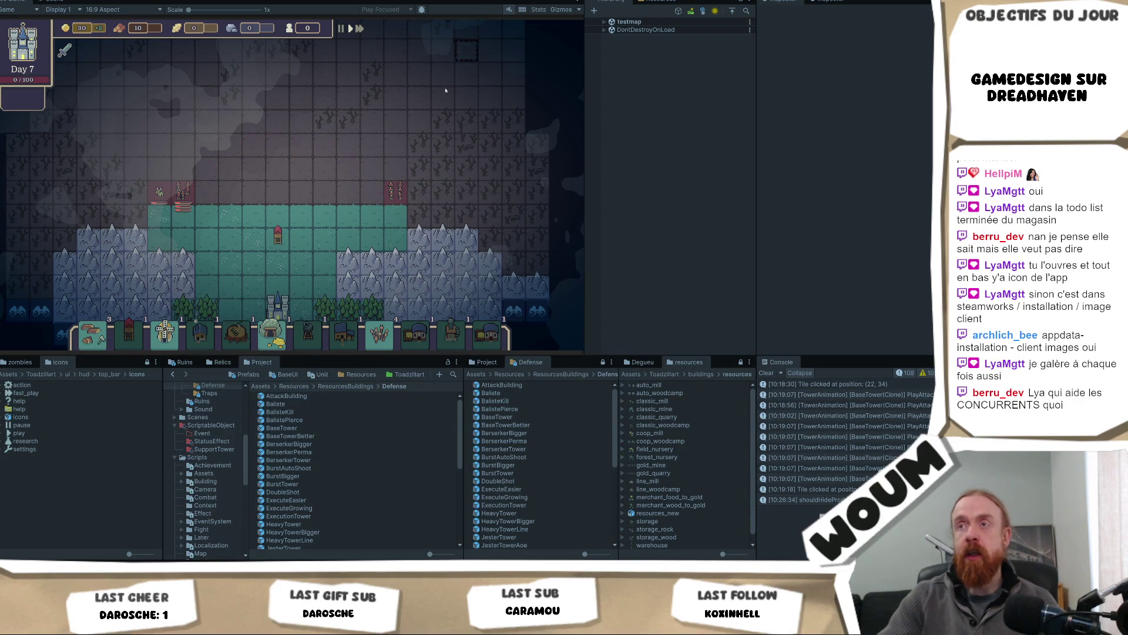
click(349, 199)
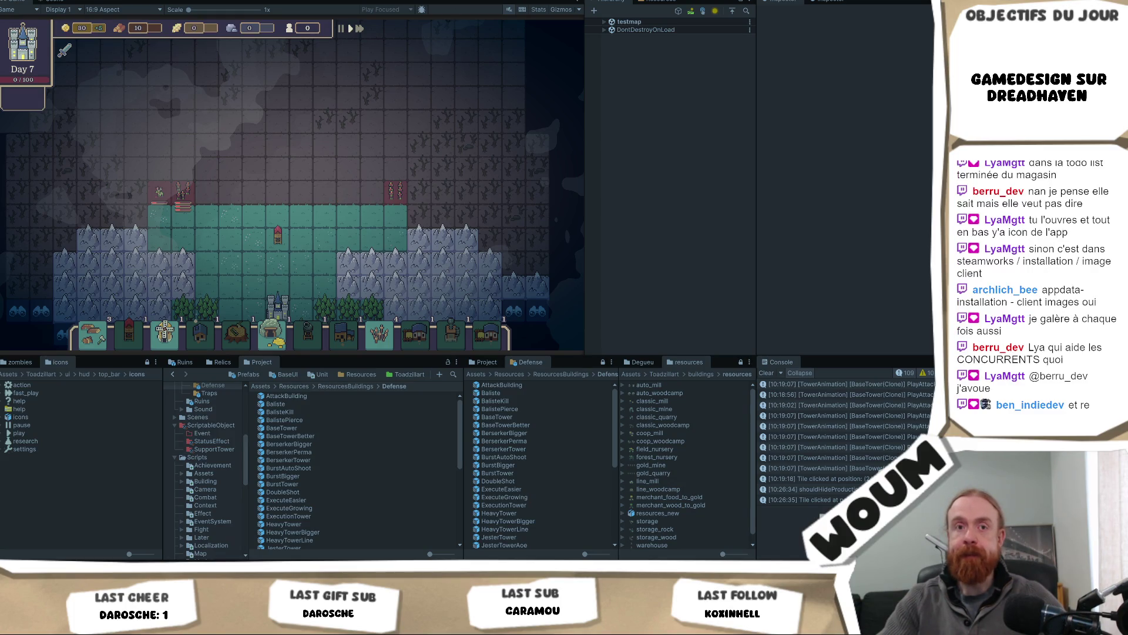
key(ctrl+p)
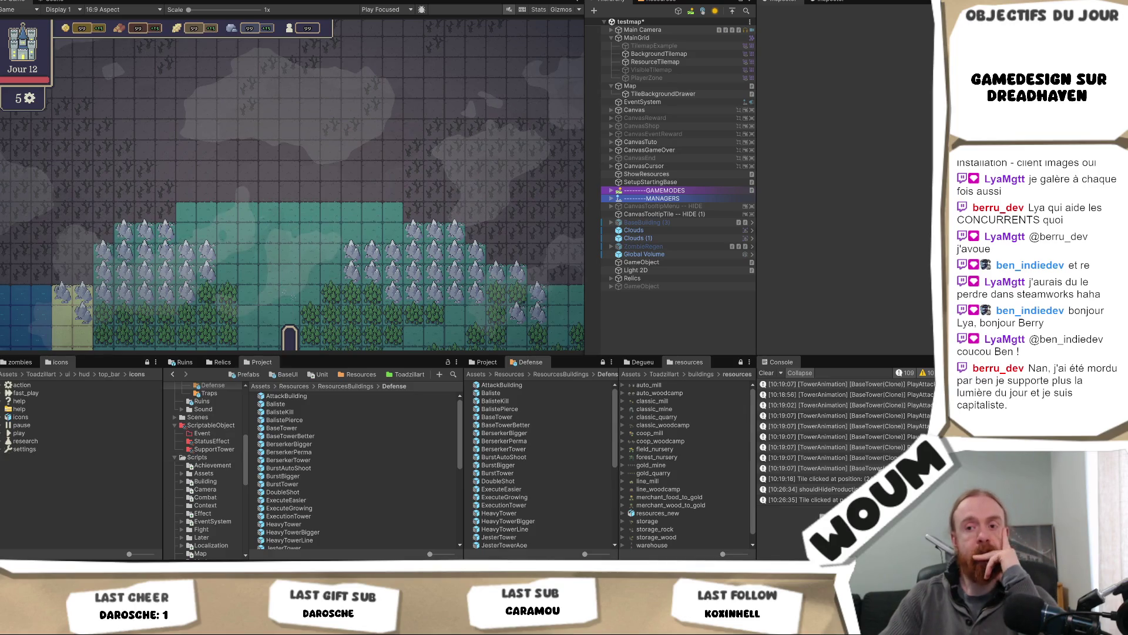
mouse_move(168, 562)
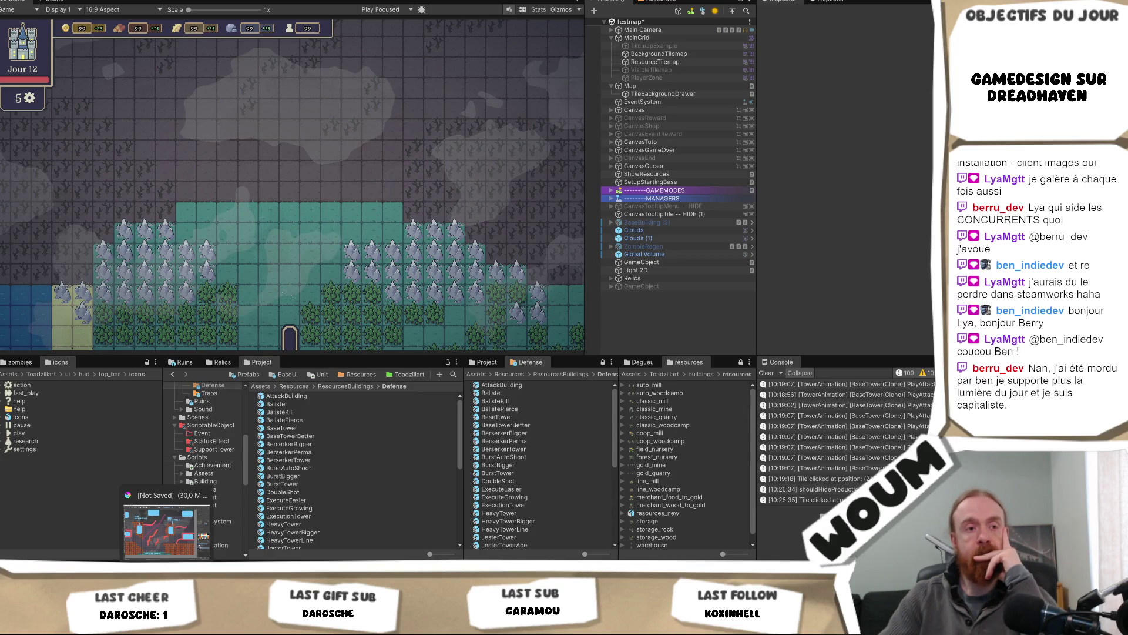
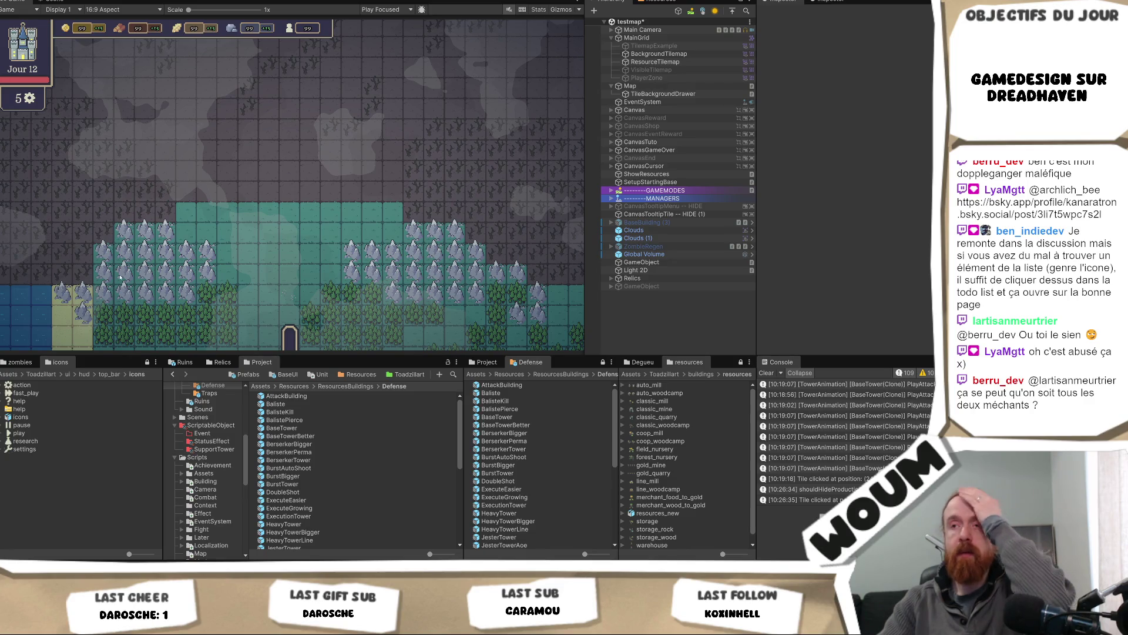
Bring the unsaved Krita drawing to the front from the taskbar.
mouse_move(166, 565)
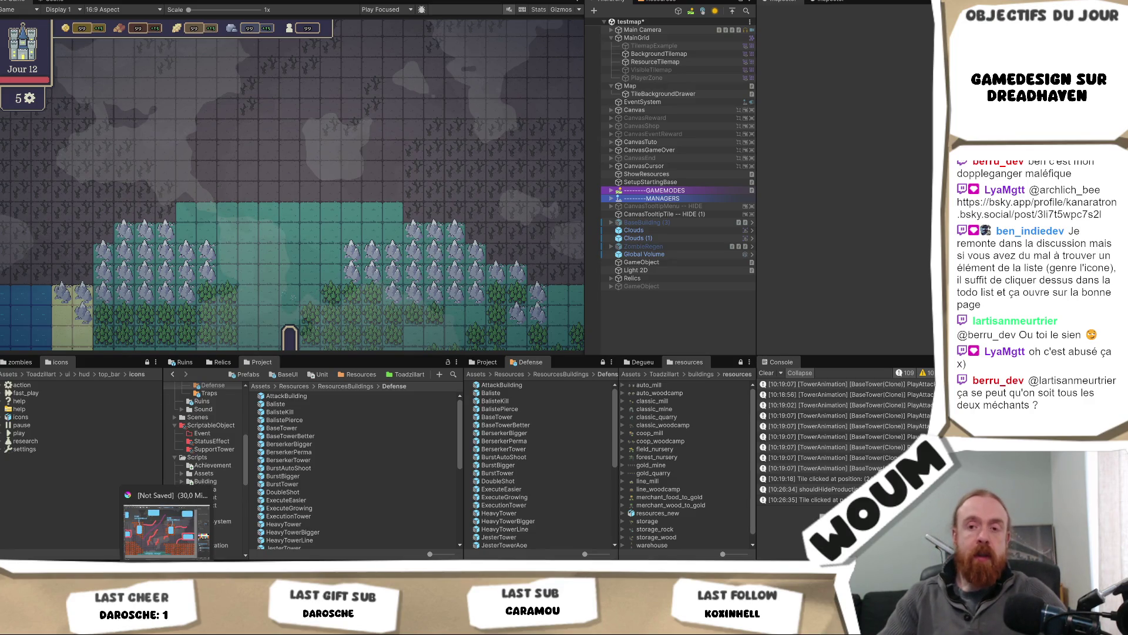
click(167, 529)
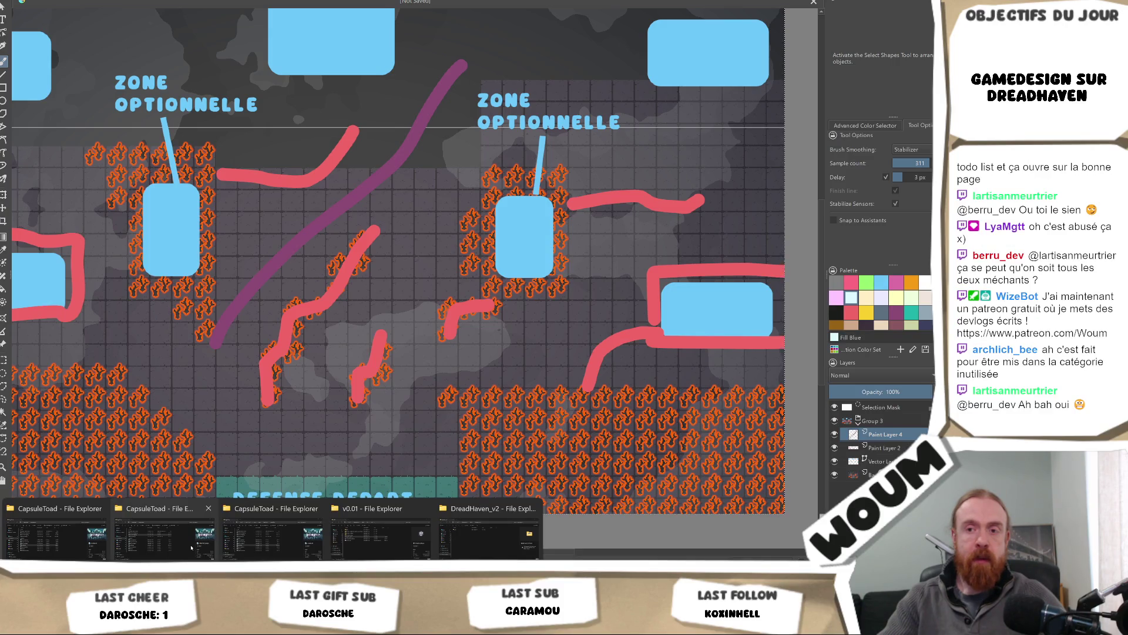
Drag logo.png from the CapsuleToad folder into Krita as a new document.
click(191, 548)
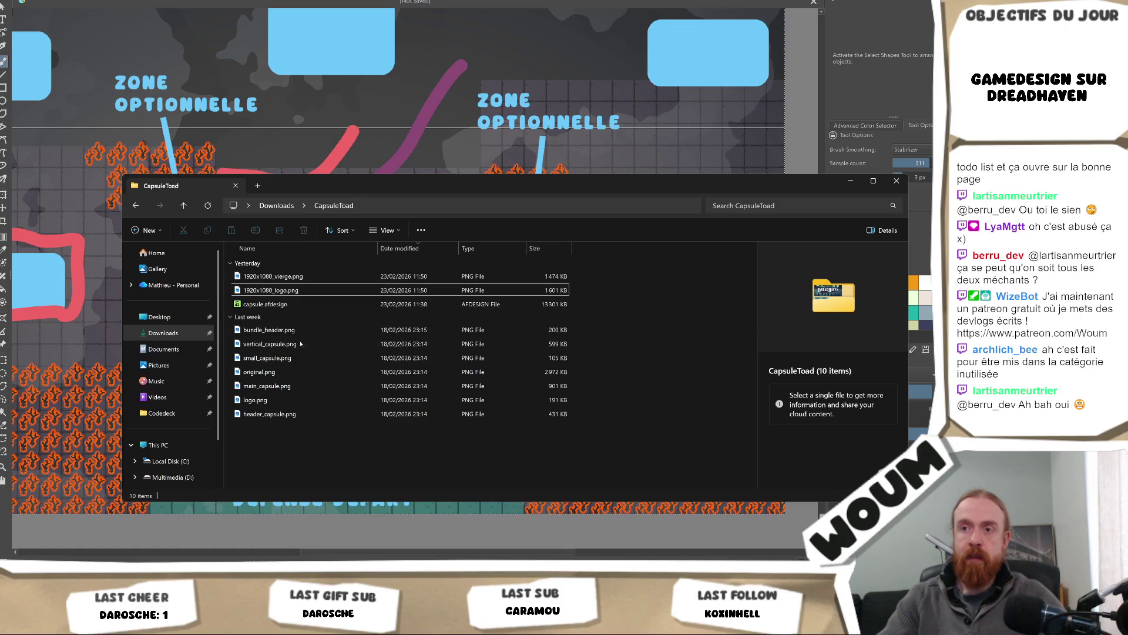
click(280, 402)
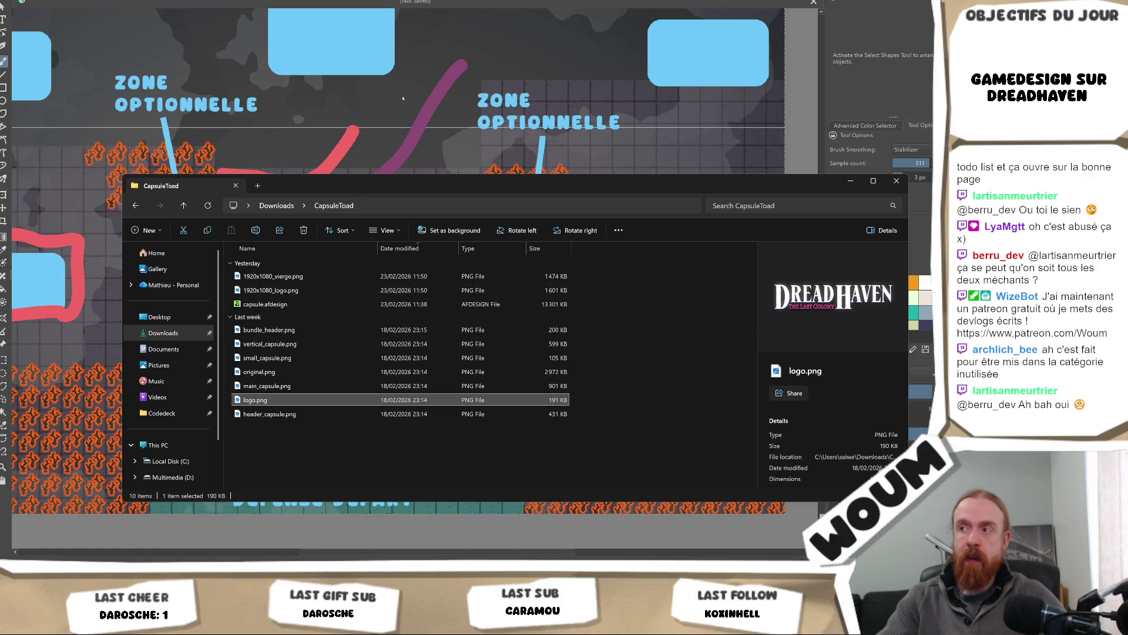
drag(403, 98, 405, 77)
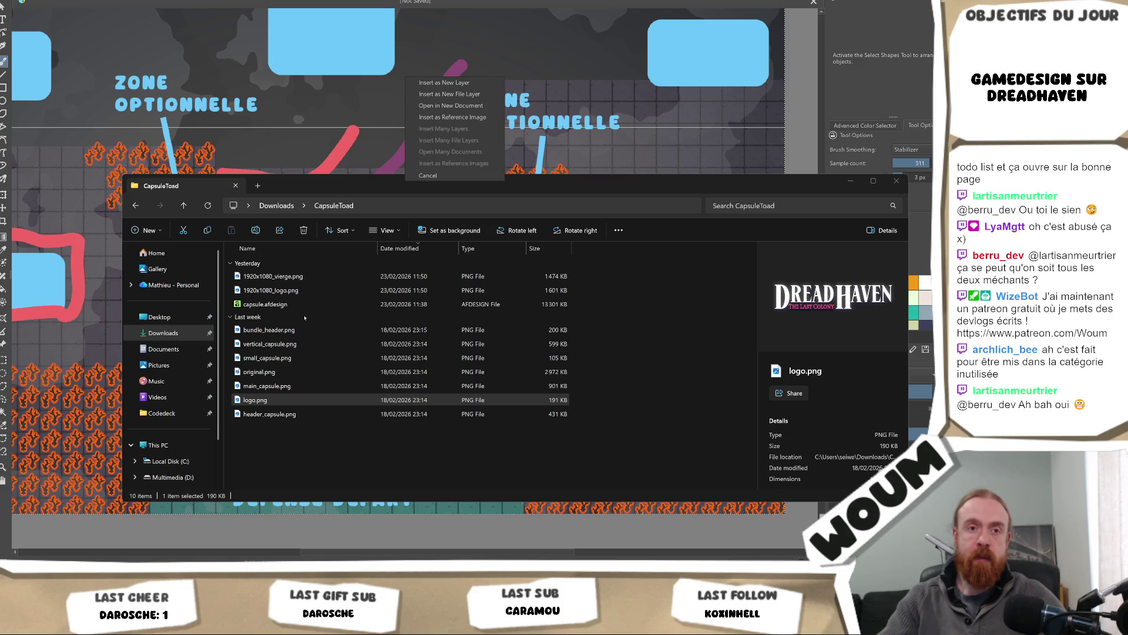
click(450, 105)
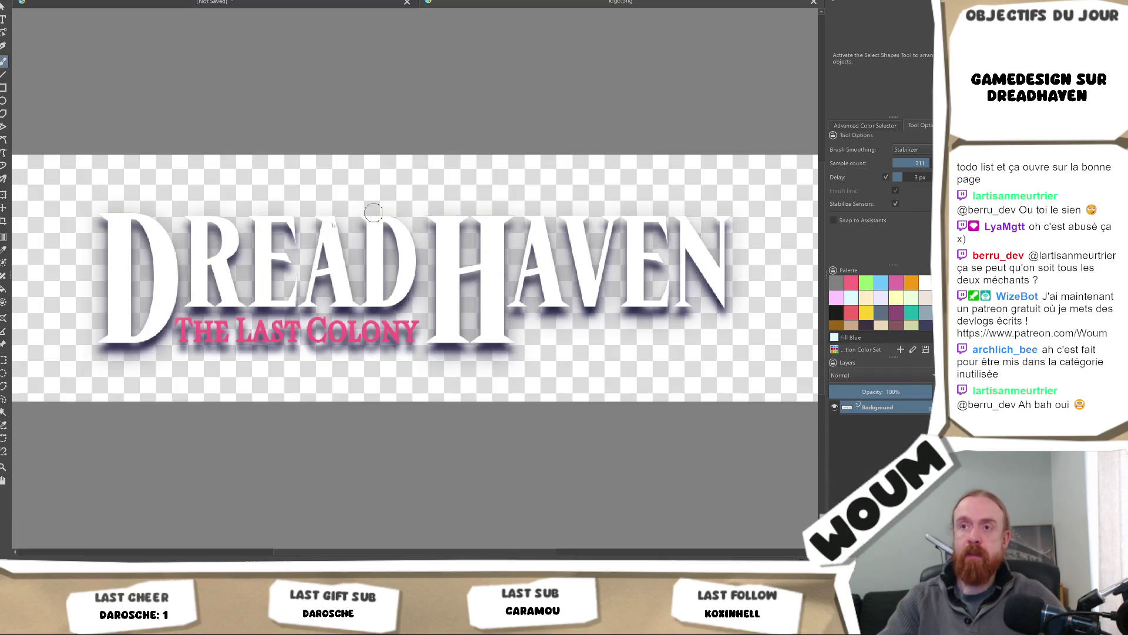
scroll(155, 240, up, 3)
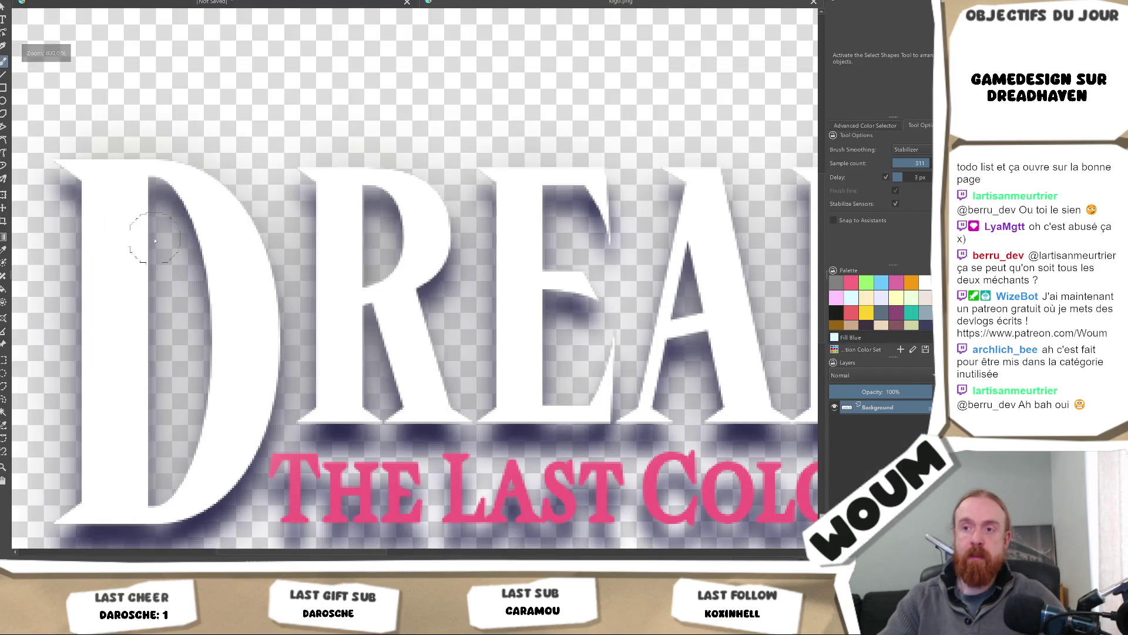
scroll(154, 240, down, 5)
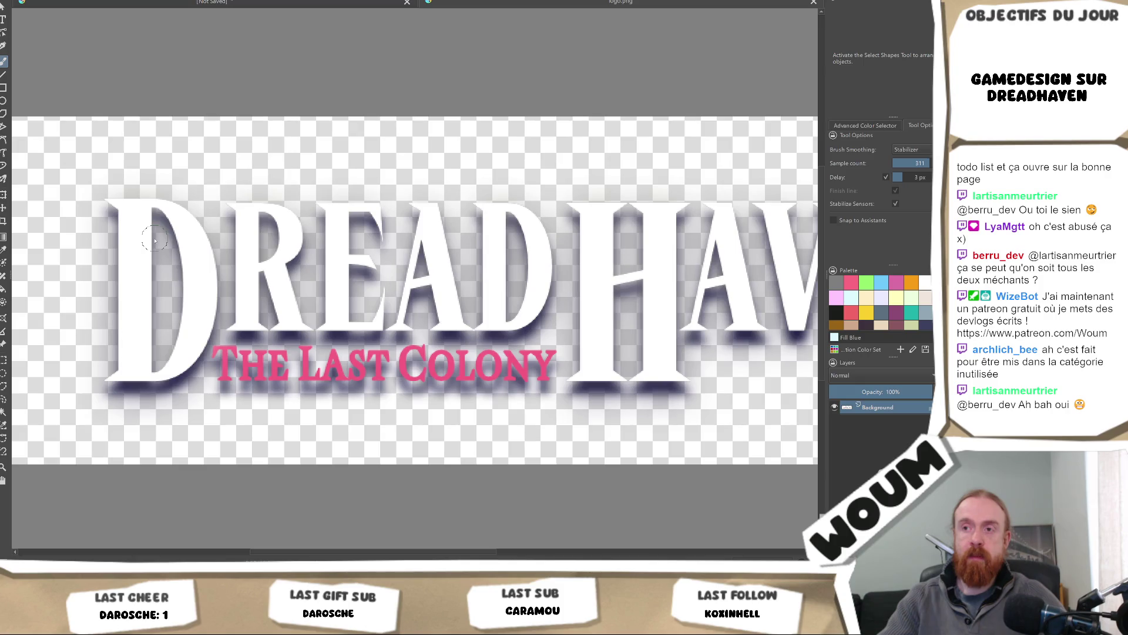
mouse_move(166, 237)
mouse_down()
mouse_move(292, 252)
mouse_move(210, 255)
mouse_up()
scroll(261, 246, down, 3)
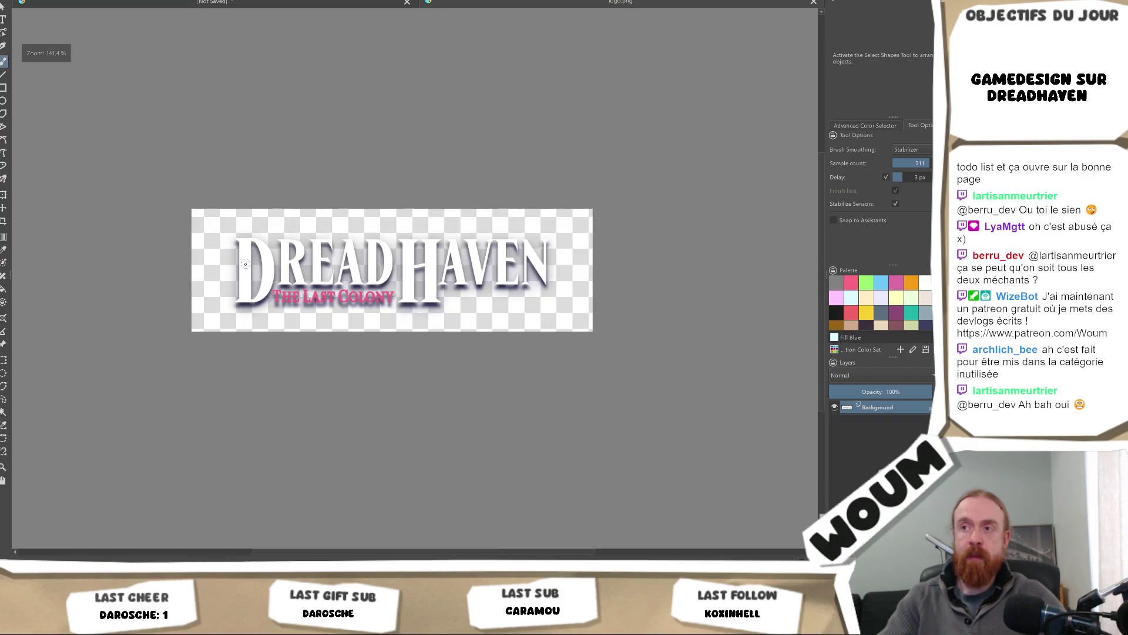
scroll(245, 264, up, 3)
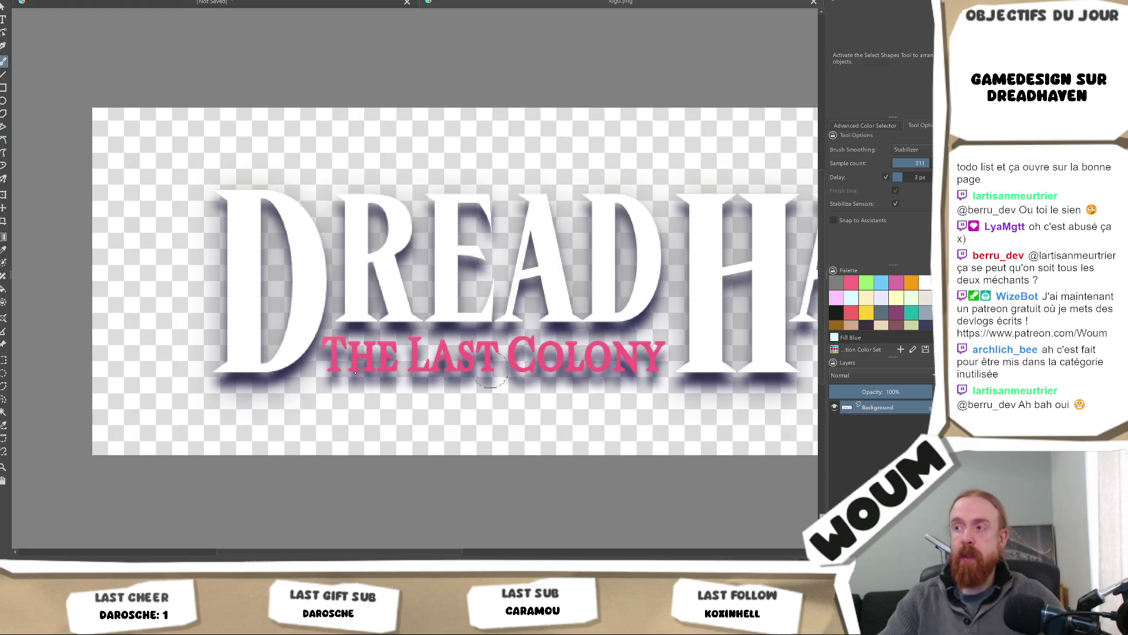
scroll(326, 354, up, 3)
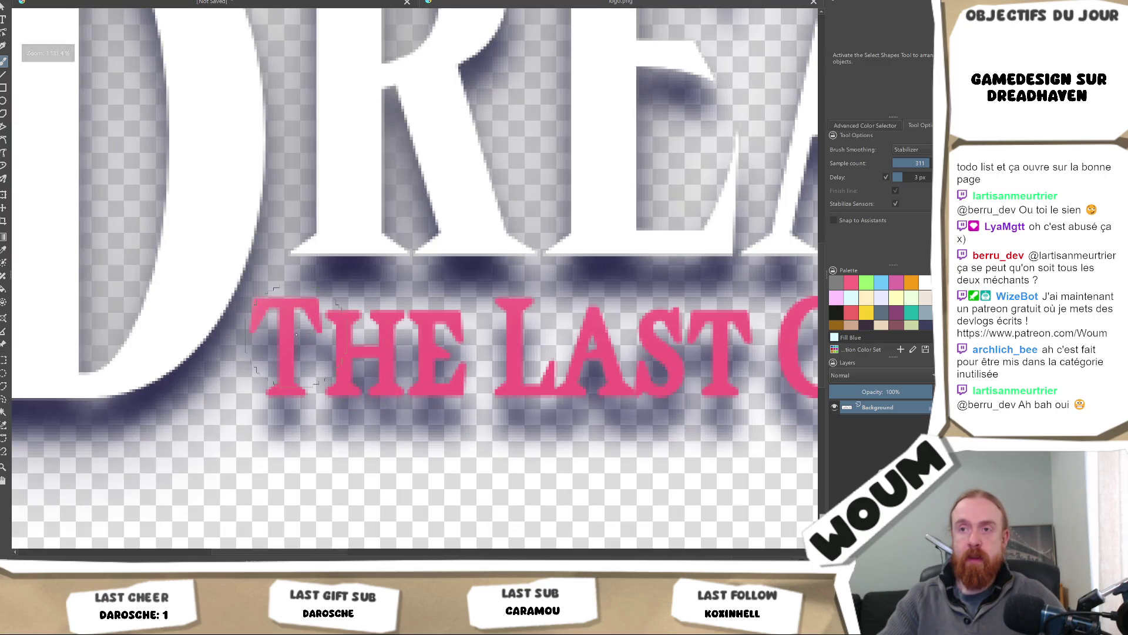
click(302, 315)
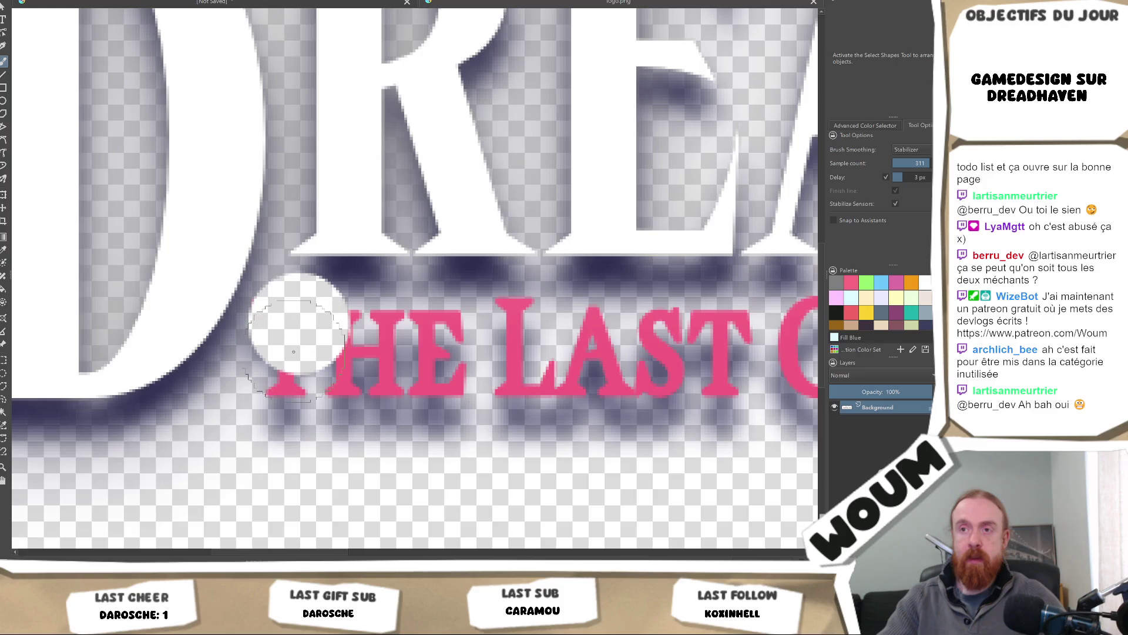
key(ctrl+z)
scroll(303, 344, down, 3)
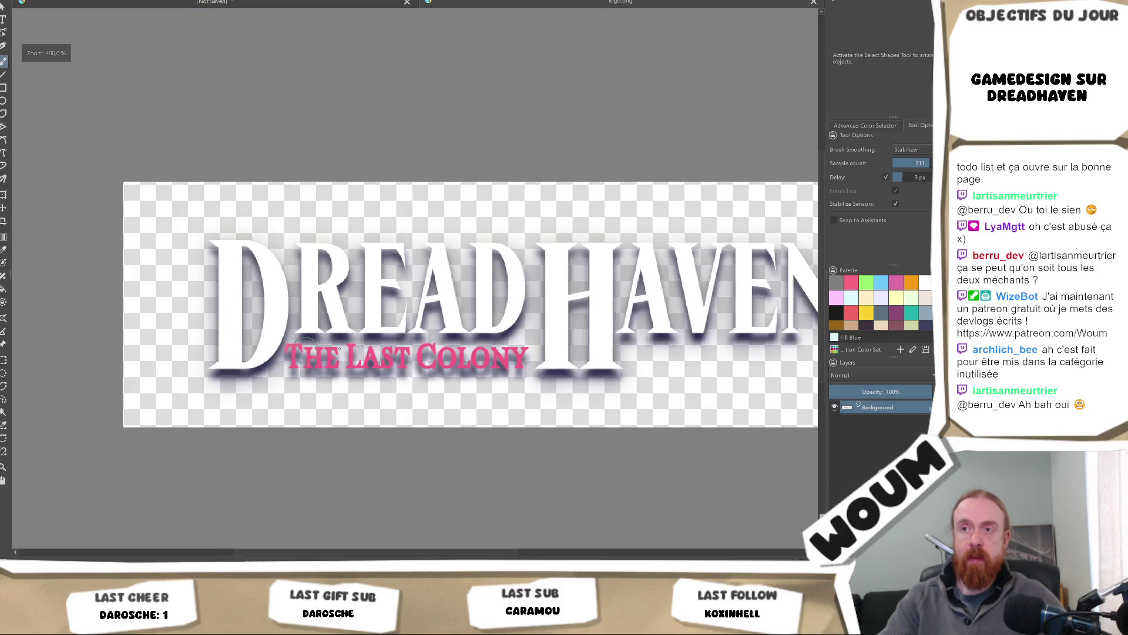
scroll(354, 351, down, 2)
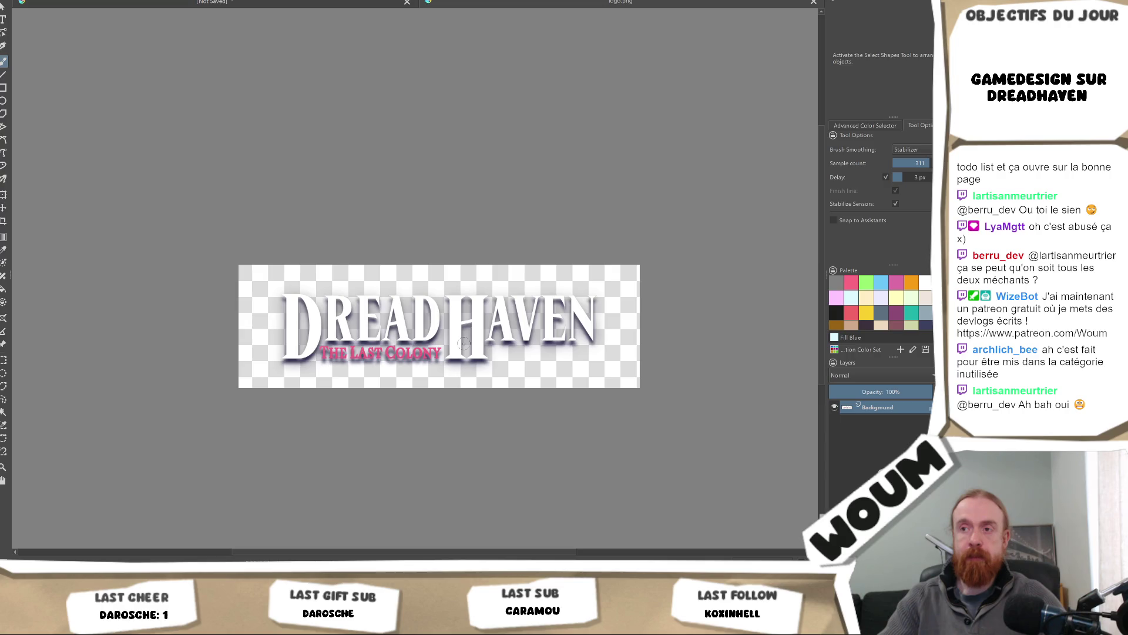
scroll(462, 344, up, 2)
drag(220, 320, 373, 317)
scroll(367, 320, up, 2)
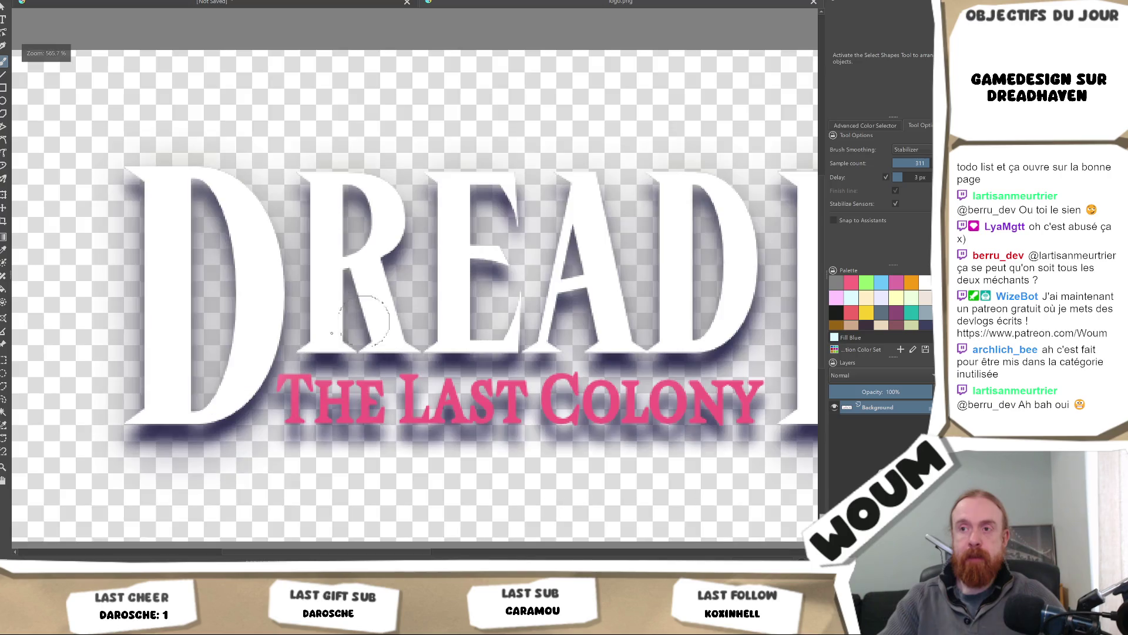
scroll(342, 390, down, 4)
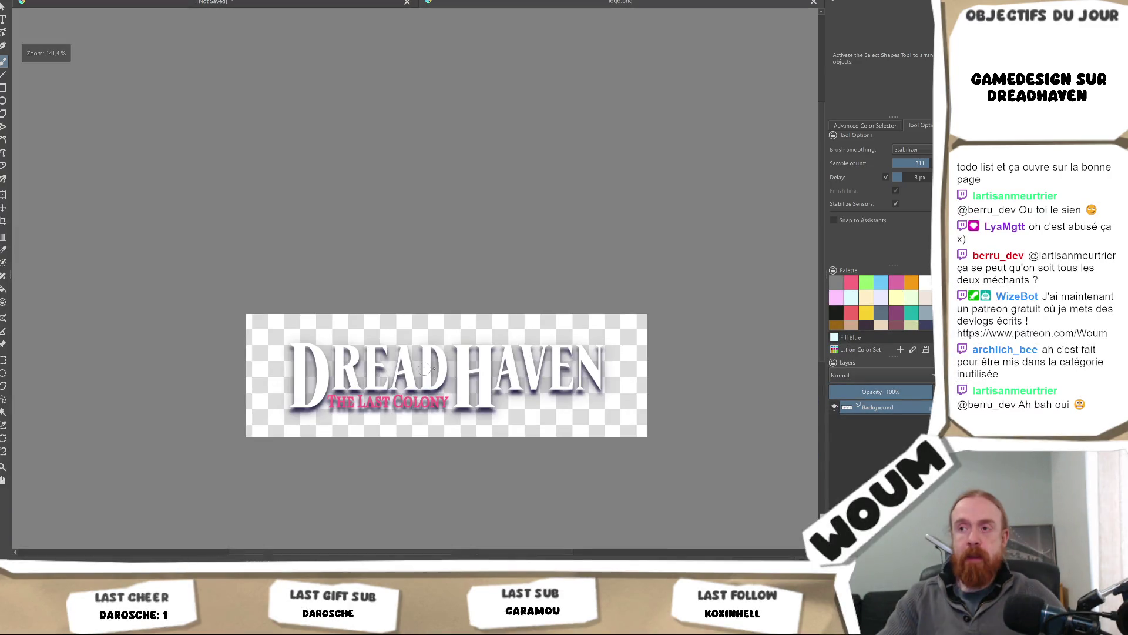
scroll(338, 405, up, 2)
scroll(334, 415, up, 2)
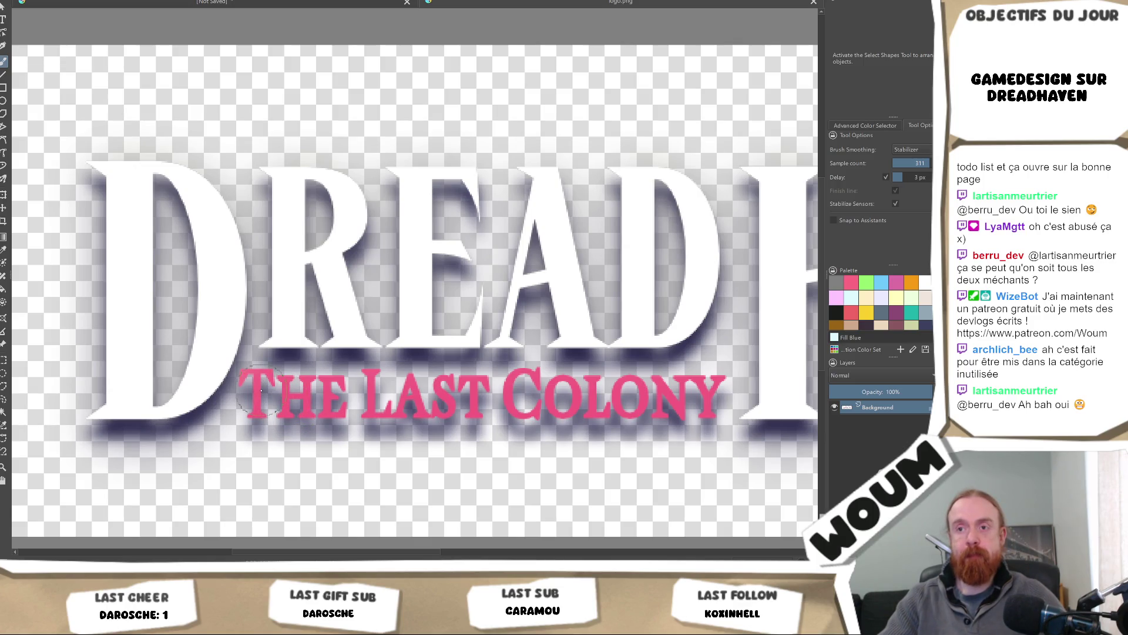
scroll(261, 384, up, 2)
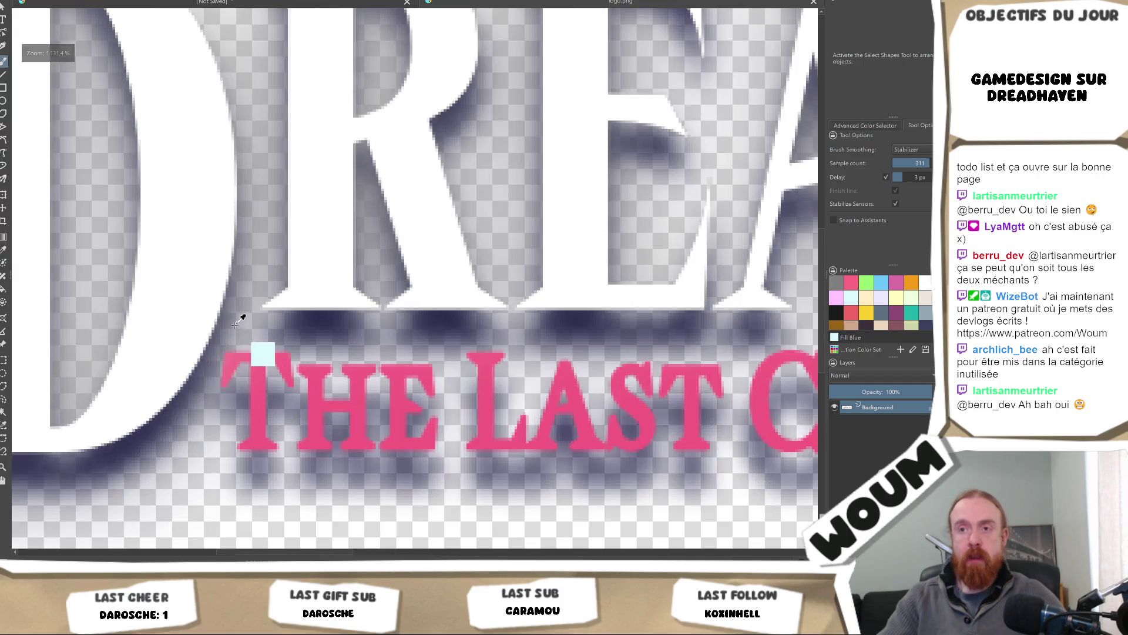
ctrl+click(187, 393)
scroll(263, 395, up, 1)
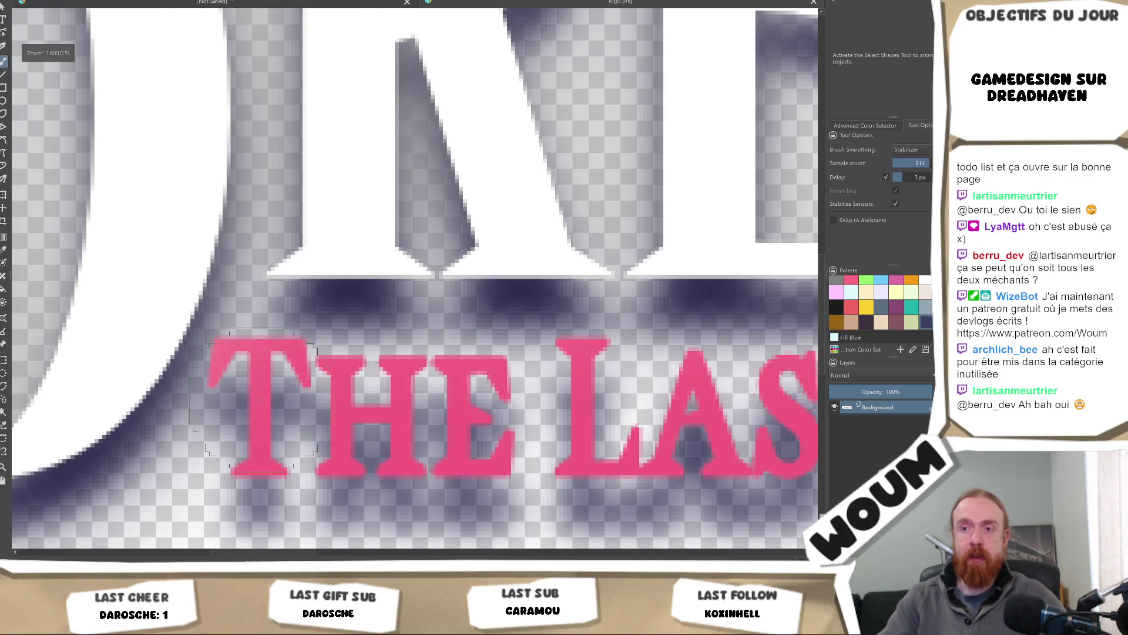
click(260, 385)
key(ctrl+z)
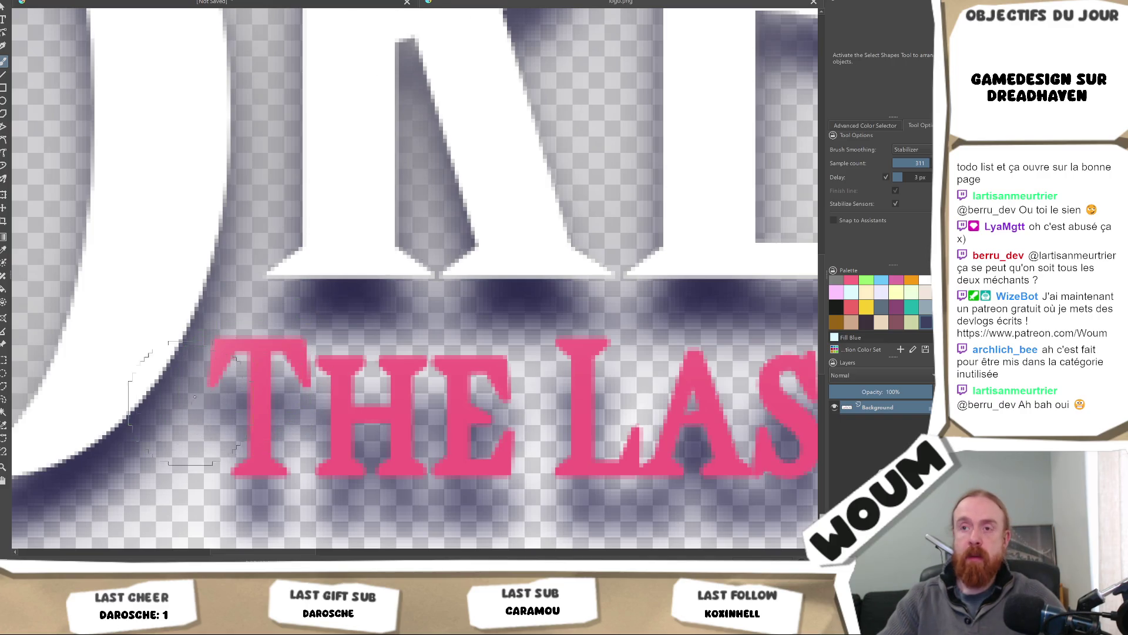
click(253, 384)
key(ctrl+z)
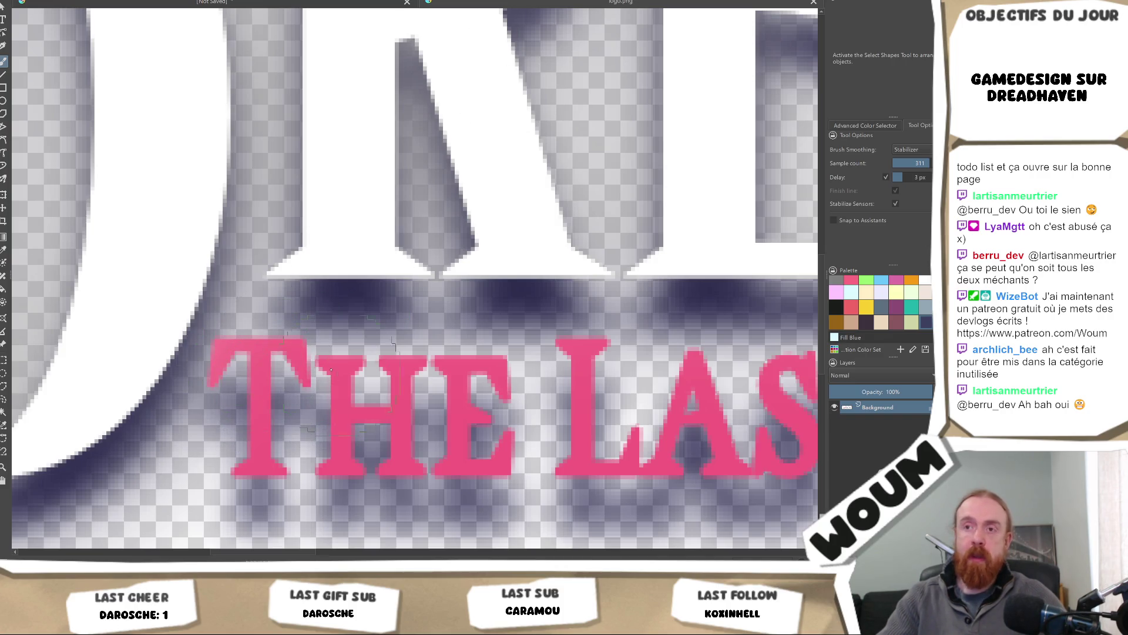
click(270, 372)
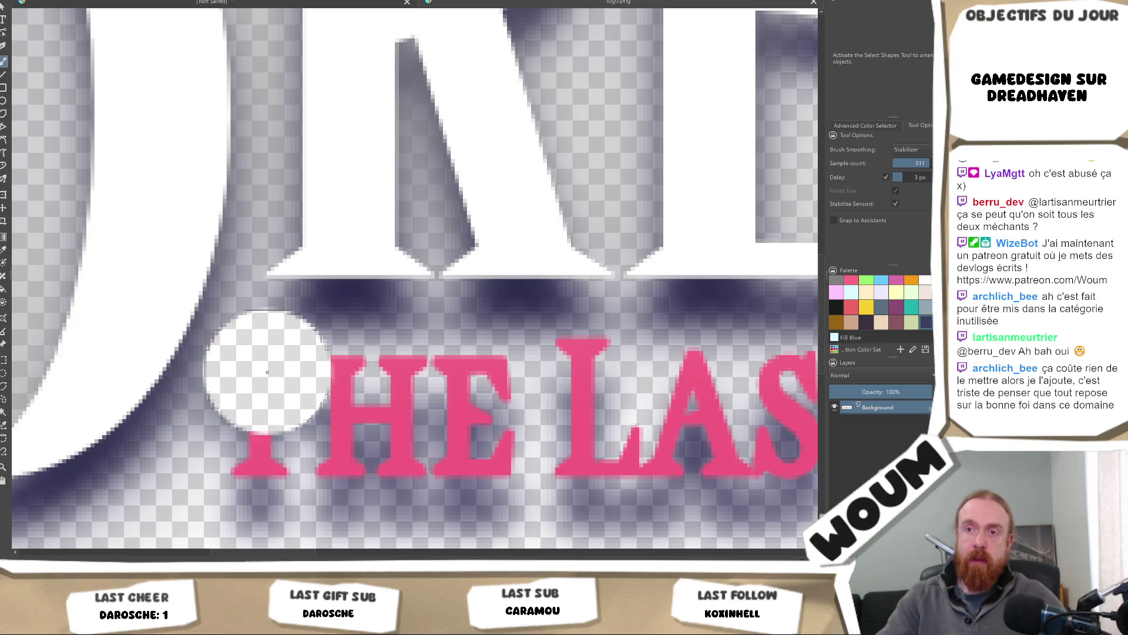
scroll(266, 370, down, 3)
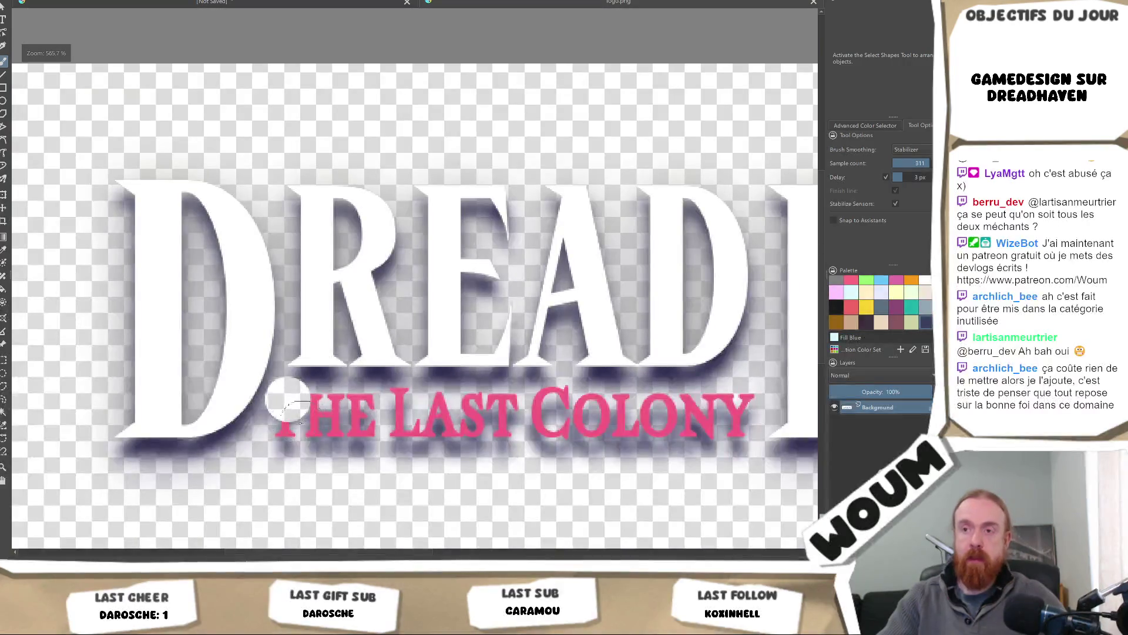
mouse_move(288, 418)
mouse_down()
mouse_move(269, 446)
mouse_move(273, 411)
mouse_move(298, 400)
mouse_move(320, 354)
mouse_up()
key(ctrl+z)
key(ctrl+z)
key(ctrl+z)
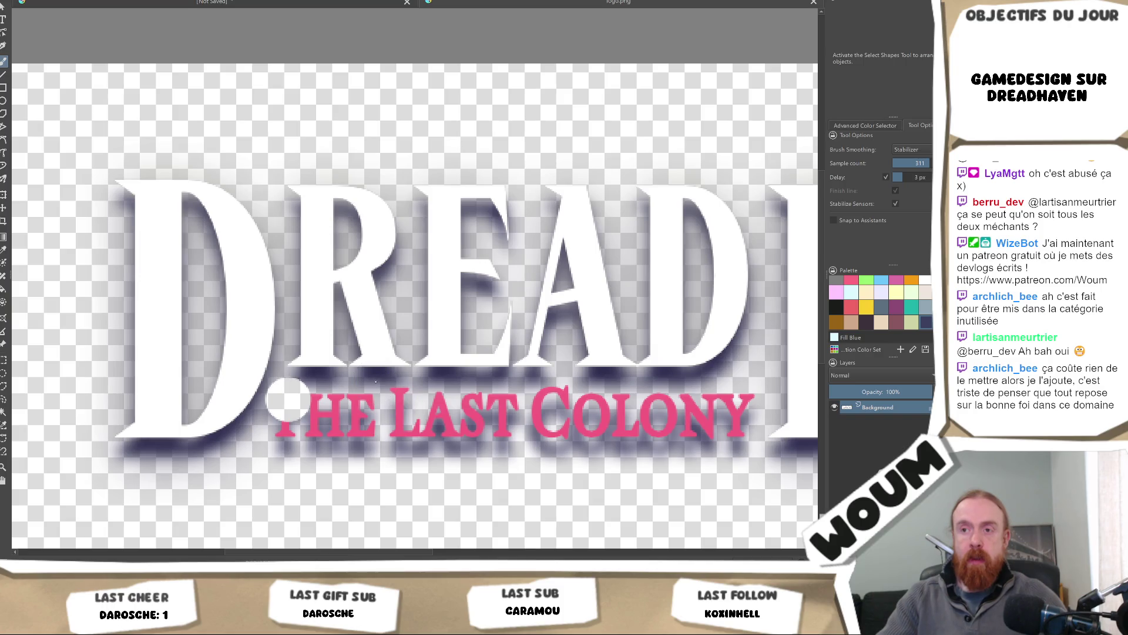
key(ctrl+z)
key(ctrl+z)
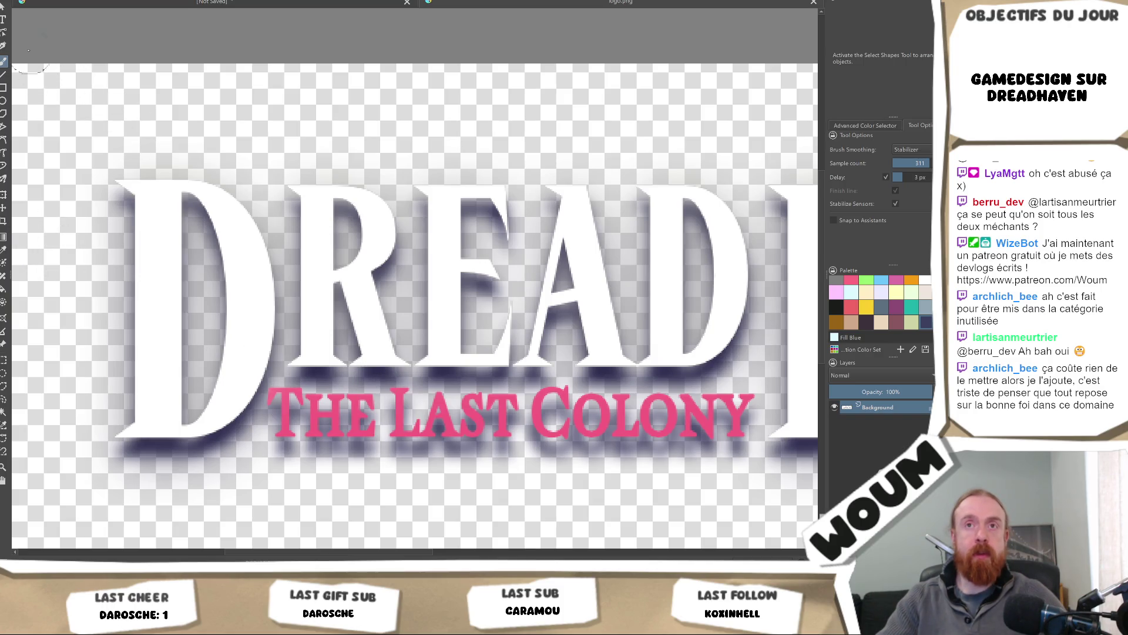
Select the pink T with the contiguous selection tool and fill it white.
click(4, 414)
scroll(322, 391, up, 1)
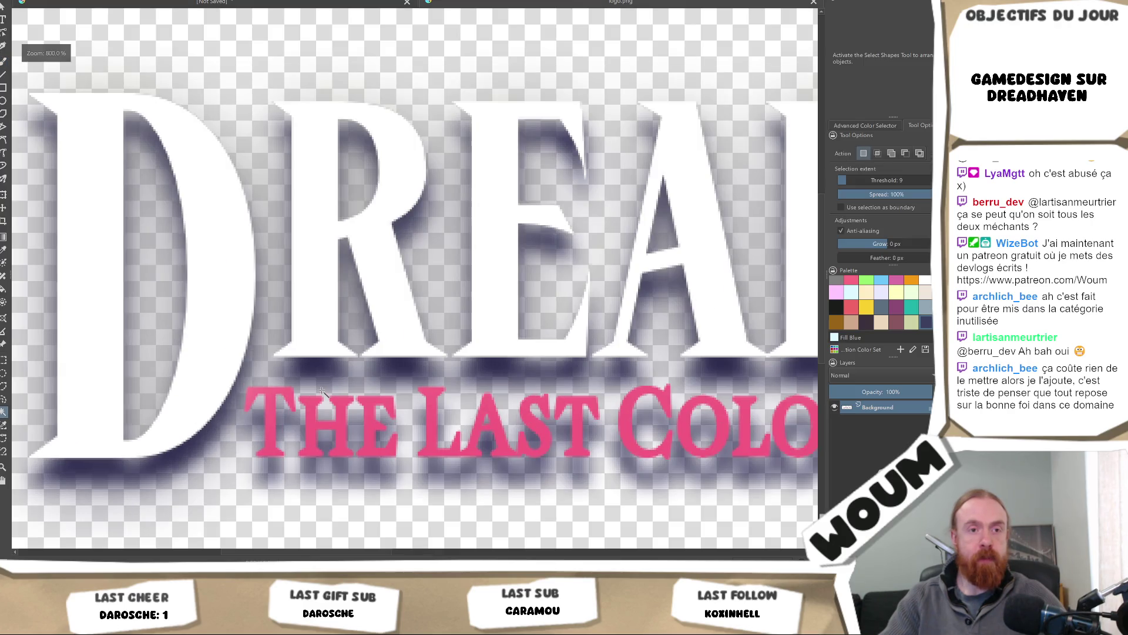
scroll(288, 411, up, 1)
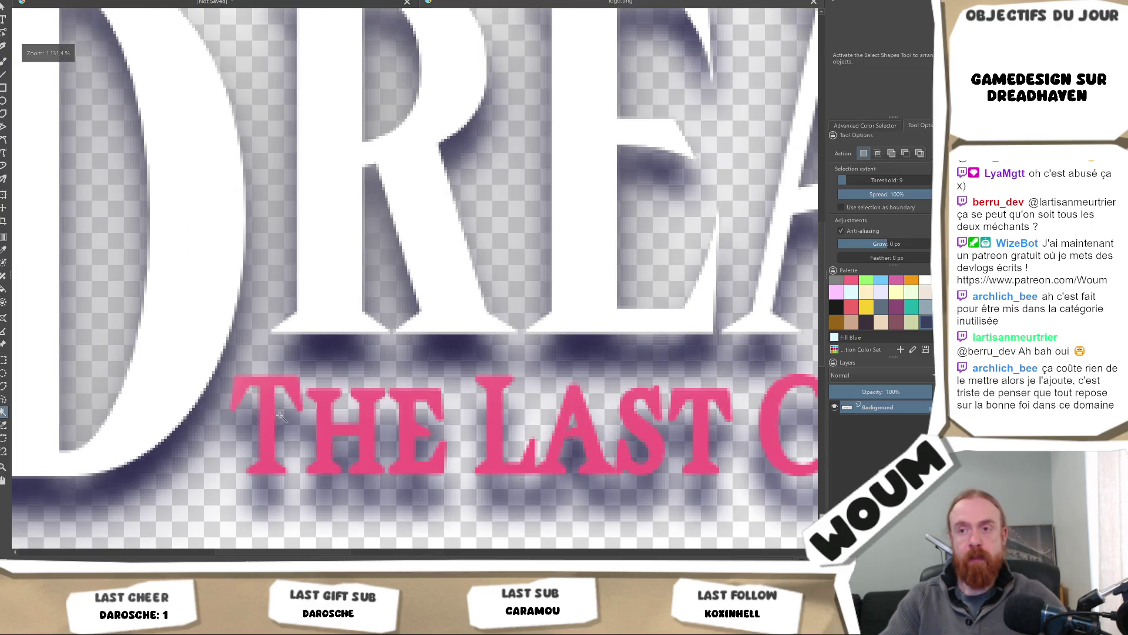
click(269, 385)
key(BackSpace)
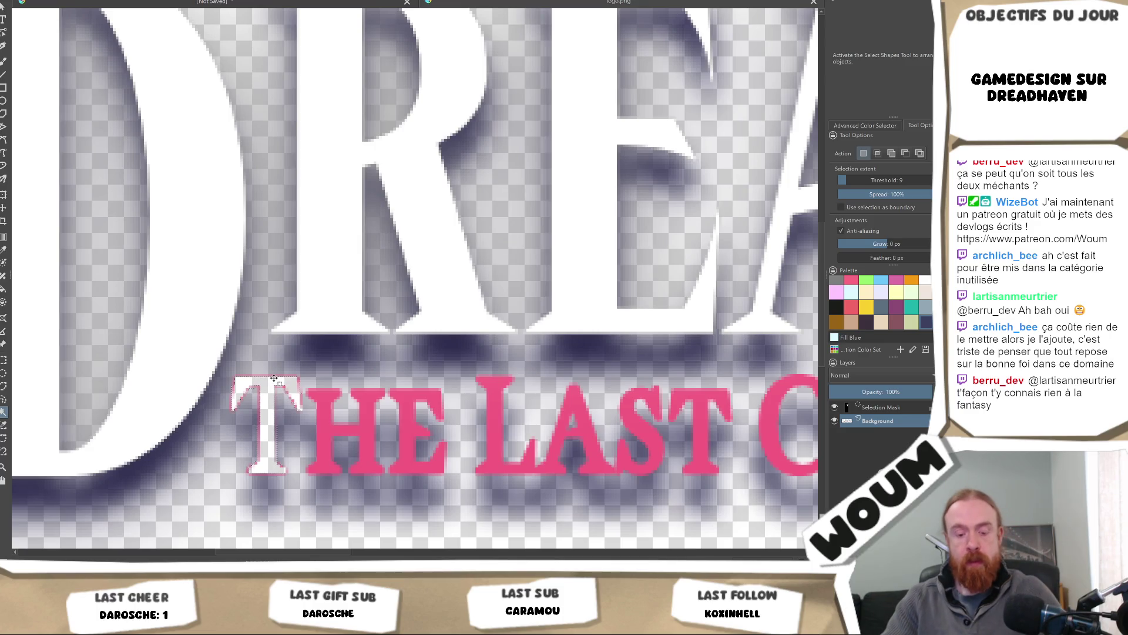
Grow the T selection by 1 pixel and fill its pink fringe with white.
key(ctrl+g)
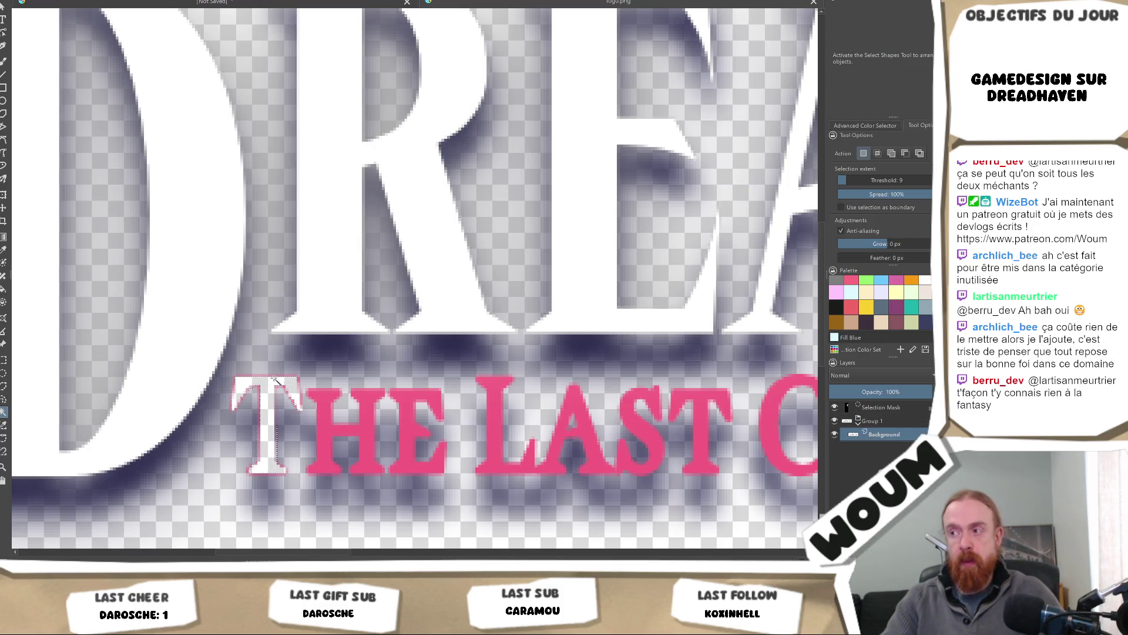
key(ctrl+z)
key(ctrl+shift+g)
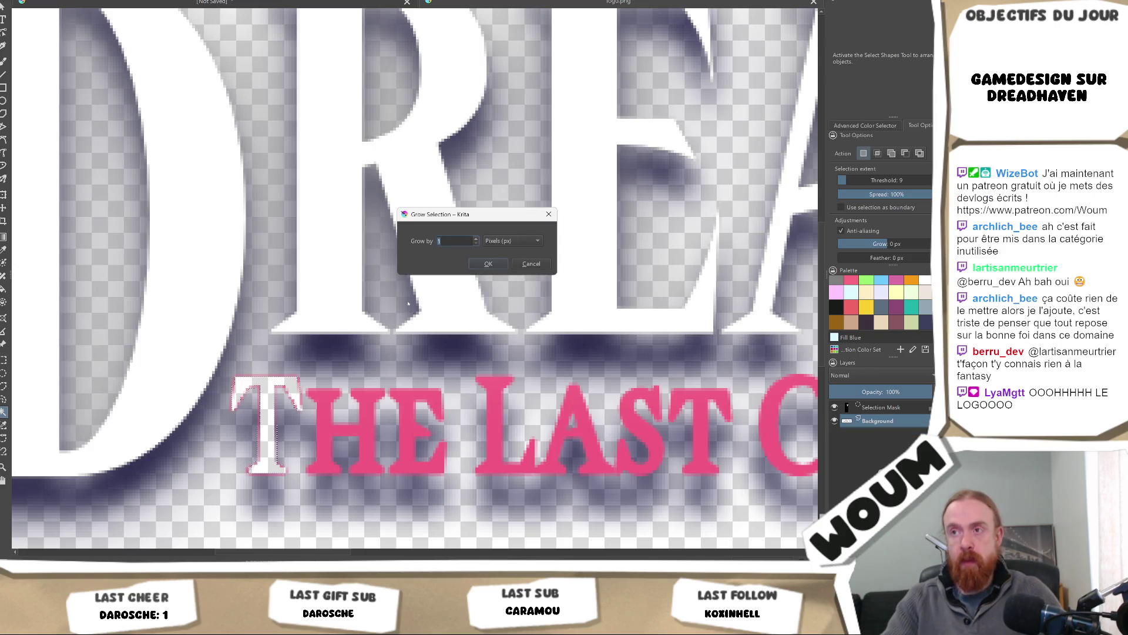
key(Escape)
key(BackSpace)
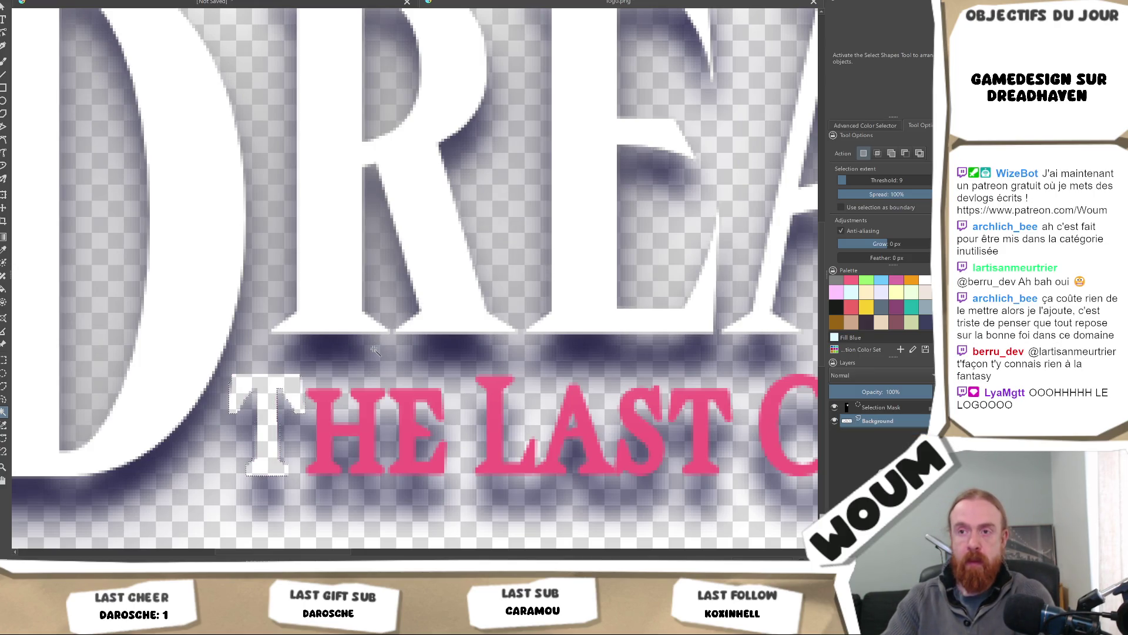
Select the whole R letter and delete its white fill.
click(332, 310)
scroll(335, 329, down, 3)
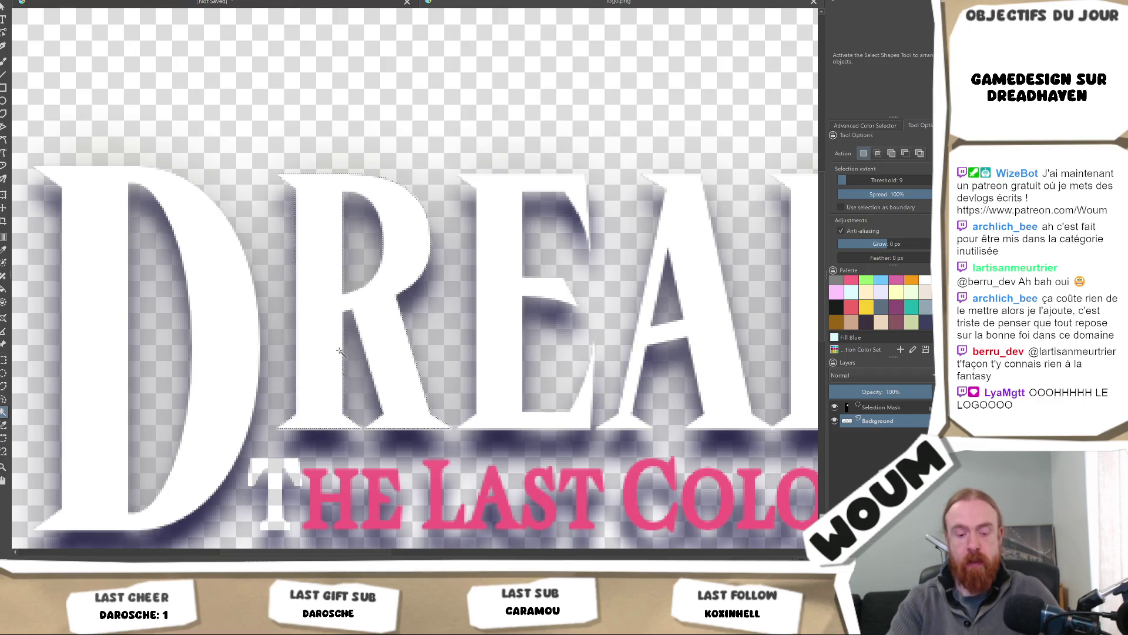
click(349, 322)
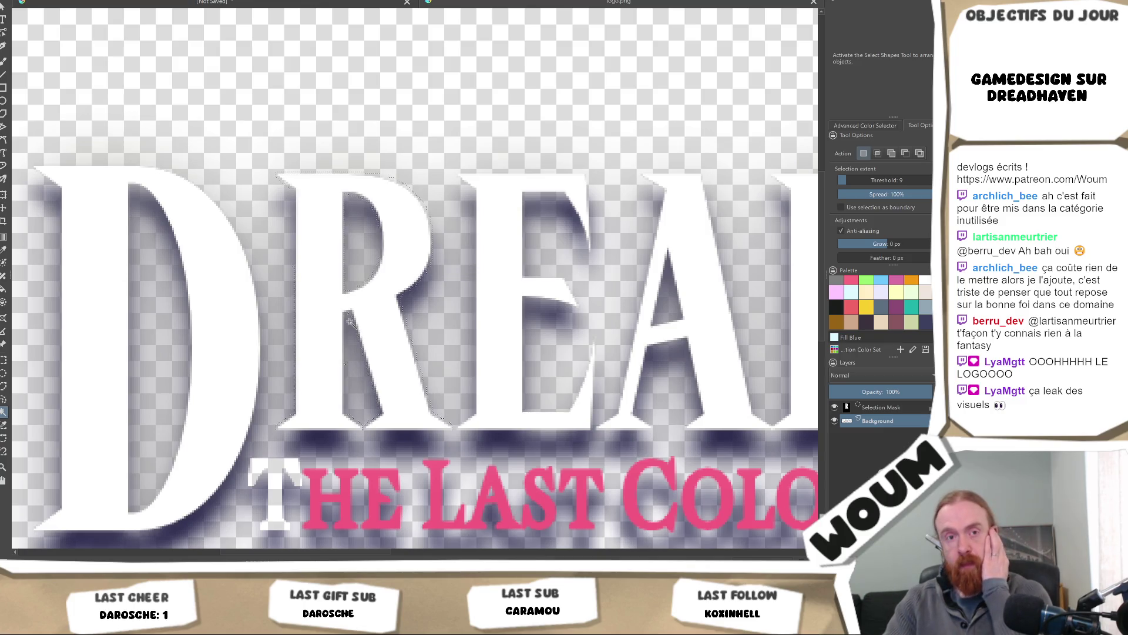
key(Delete)
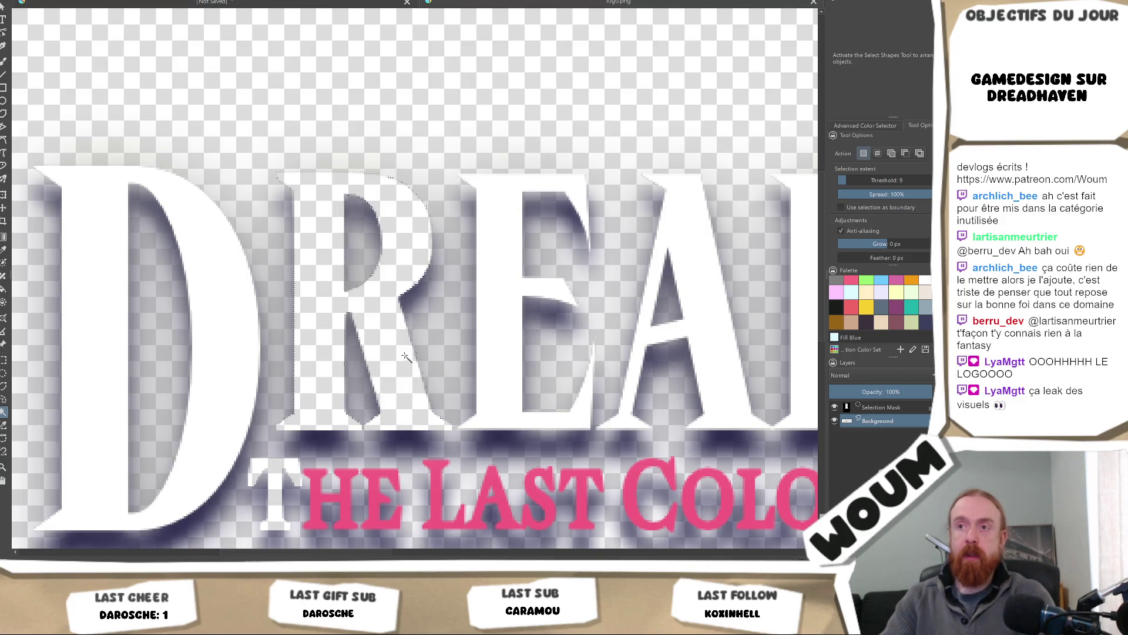
scroll(415, 275, down, 2)
scroll(415, 274, down, 1)
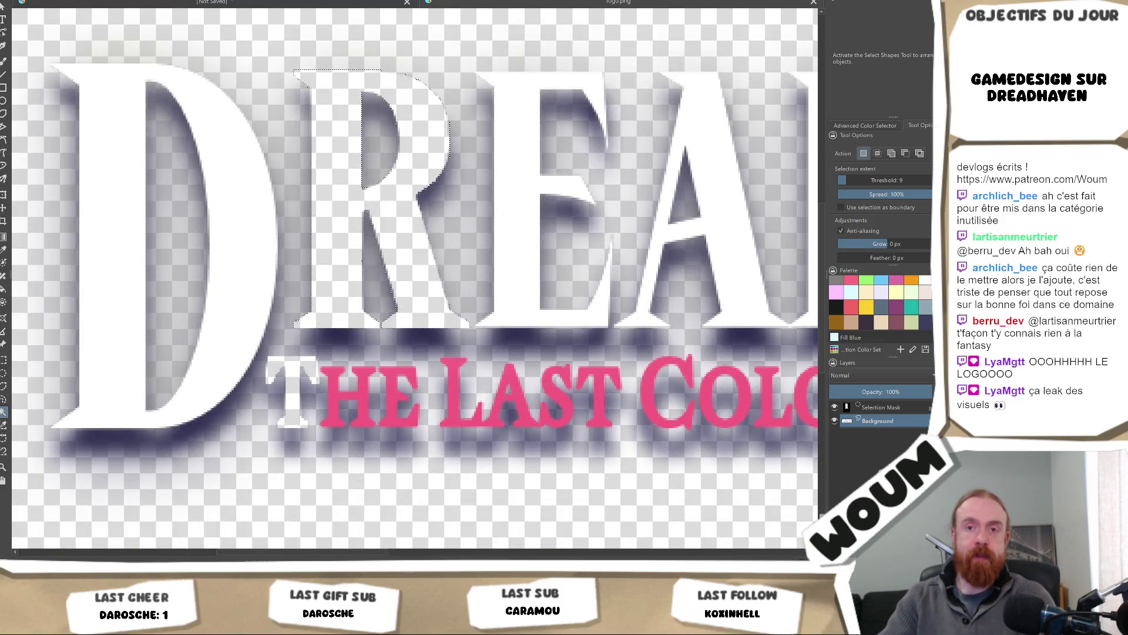
key(ctrl+r)
scroll(314, 362, down, 1)
click(323, 430)
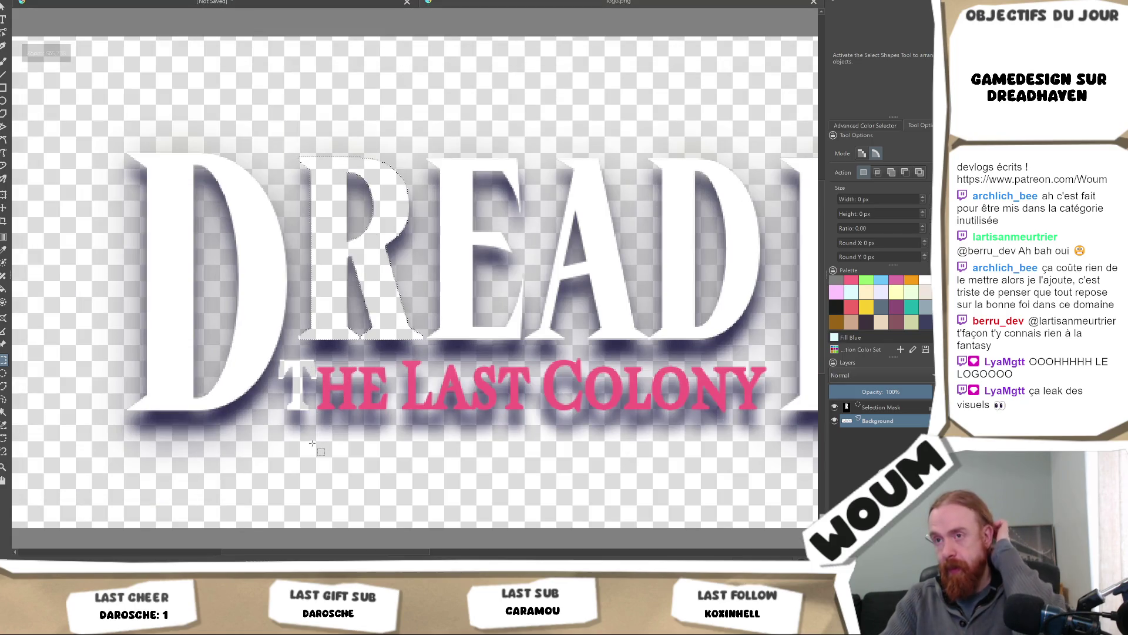
Rectangle-select the logo area to the right of the D.
mouse_move(372, 203)
mouse_down()
mouse_move(518, 353)
mouse_move(534, 353)
mouse_up()
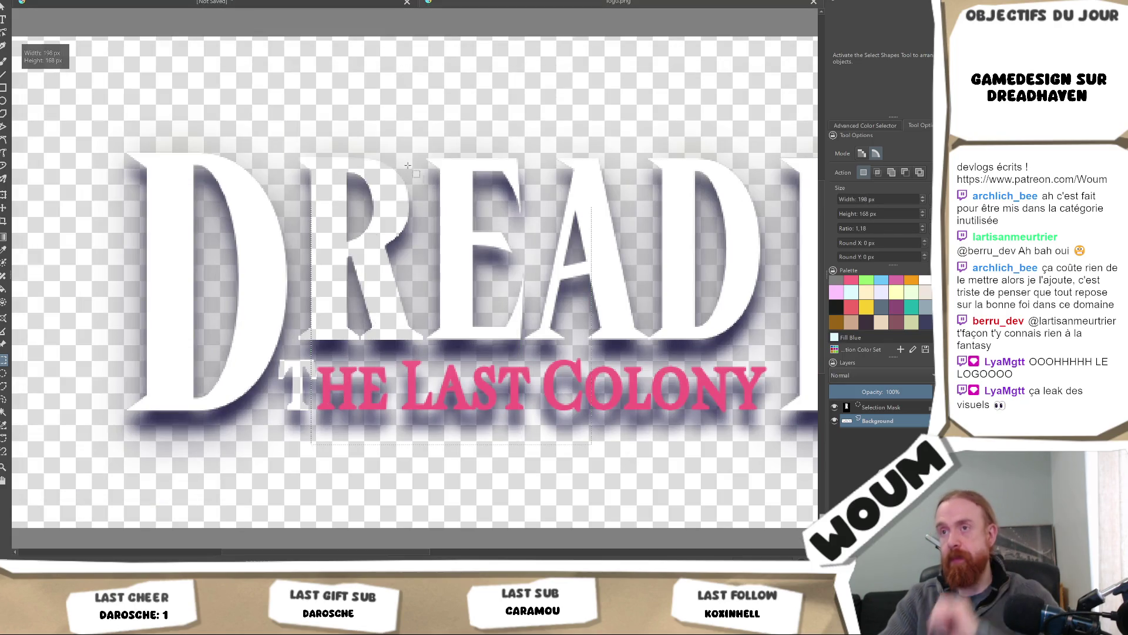
click(401, 161)
scroll(402, 161, down, 4)
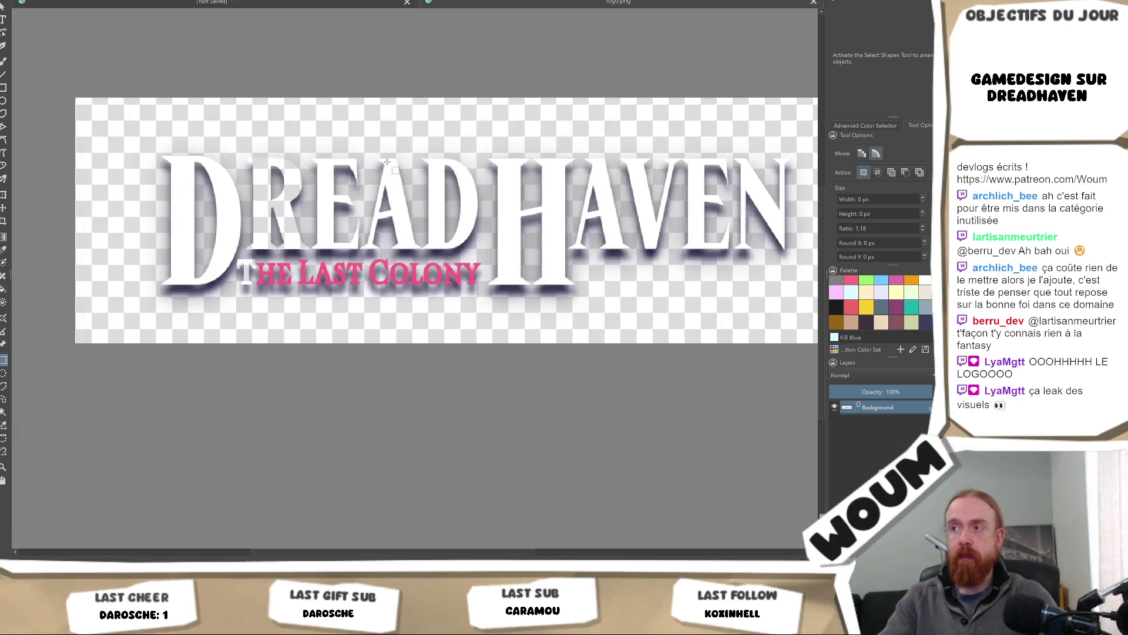
scroll(592, 179, up, 1)
mouse_move(703, 129)
mouse_down()
mouse_move(286, 282)
mouse_move(297, 270)
mouse_up()
scroll(353, 218, up, 2)
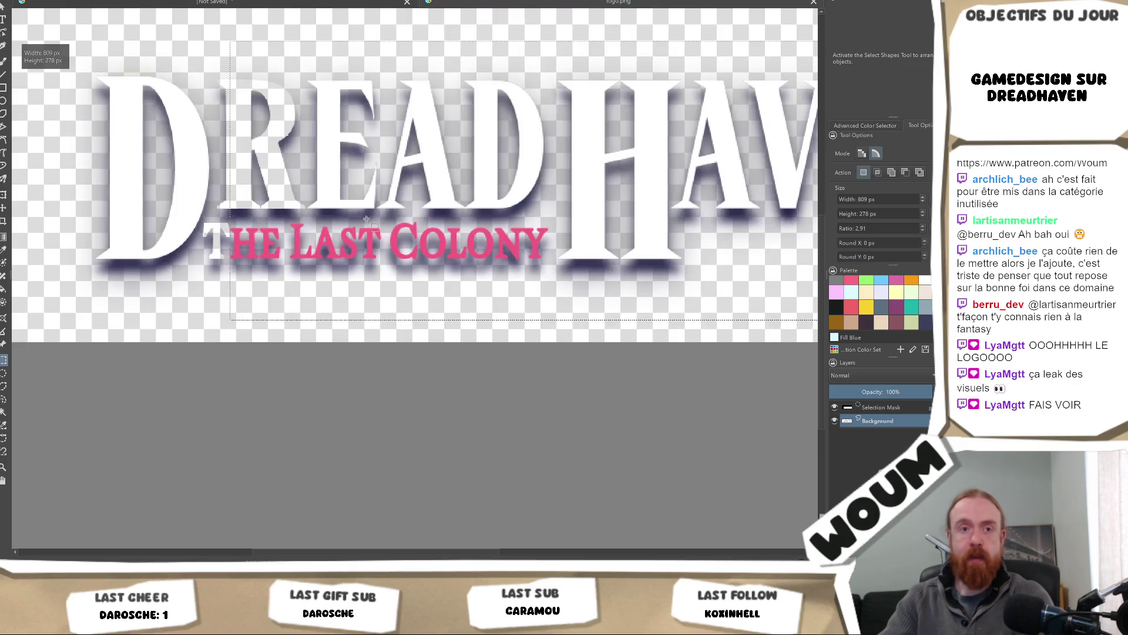
scroll(349, 221, up, 5)
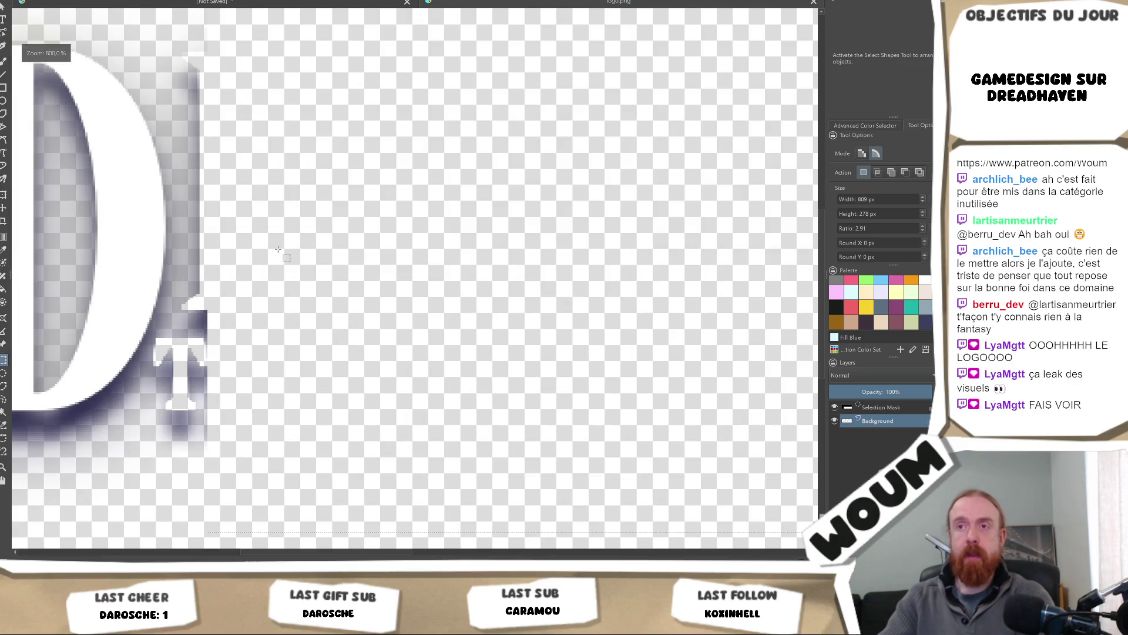
Wipe out the leftover T inside a small square selection.
drag(226, 260, 406, 300)
scroll(405, 300, up, 2)
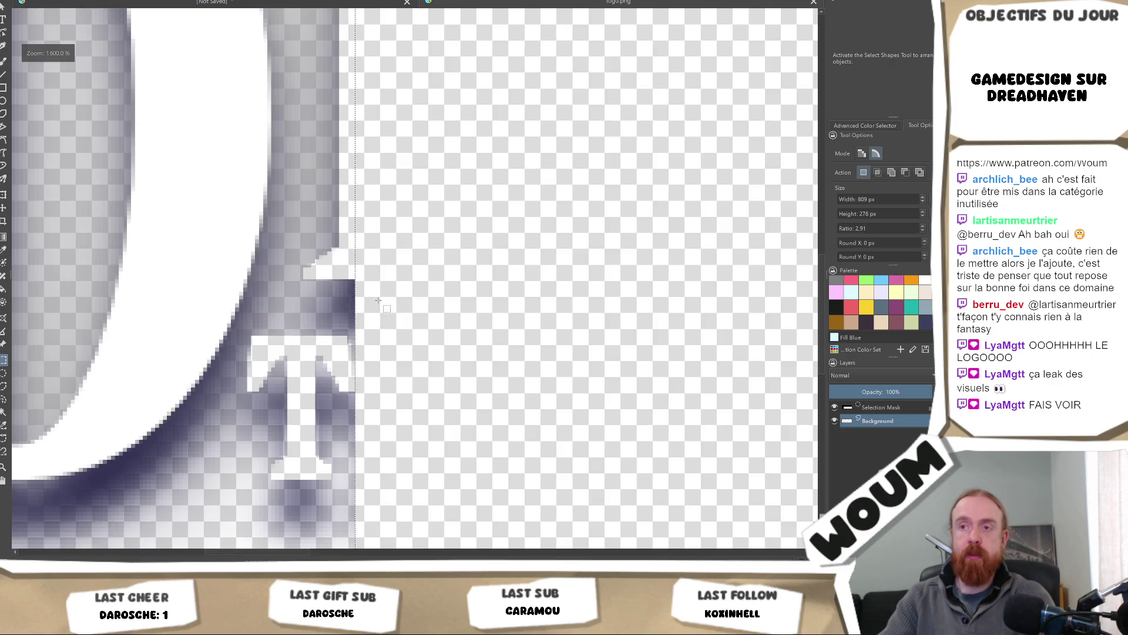
scroll(351, 346, down, 3)
drag(409, 365, 299, 469)
key(BackSpace)
click(353, 364)
Clear the tall strip beside the D and remove the small patches at its upper right.
mouse_move(409, 417)
mouse_down()
mouse_move(345, 90)
mouse_move(322, 92)
mouse_move(322, 76)
mouse_up()
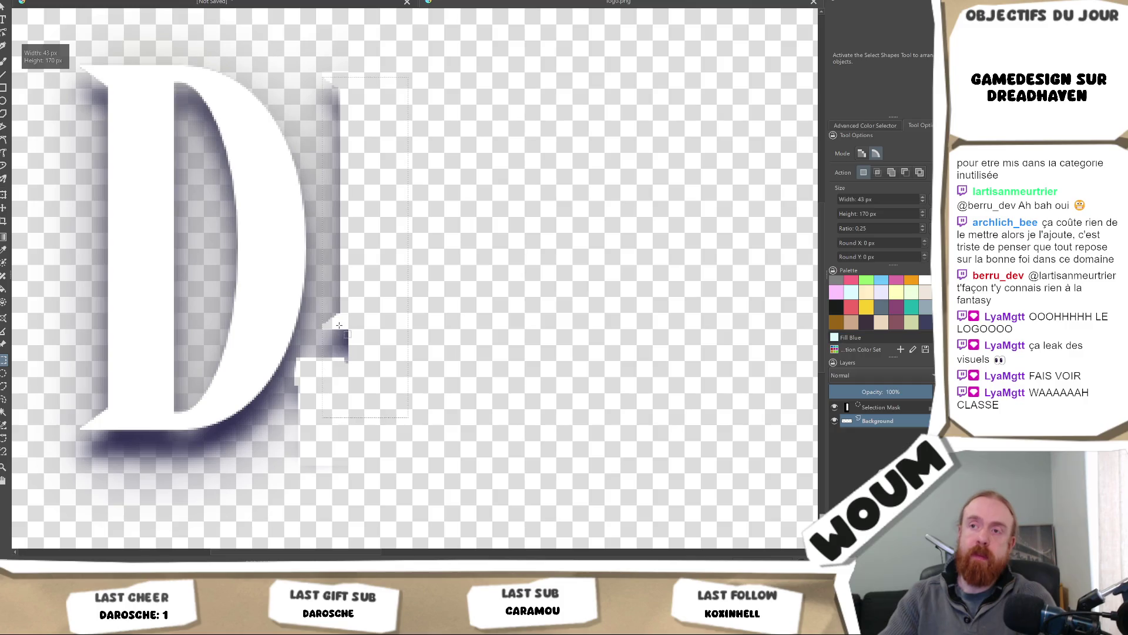
key(BackSpace)
click(361, 357)
mouse_move(334, 360)
mouse_down()
mouse_move(415, 333)
mouse_move(421, 434)
mouse_up()
mouse_move(500, 92)
mouse_down()
mouse_move(394, 165)
mouse_move(393, 154)
mouse_up()
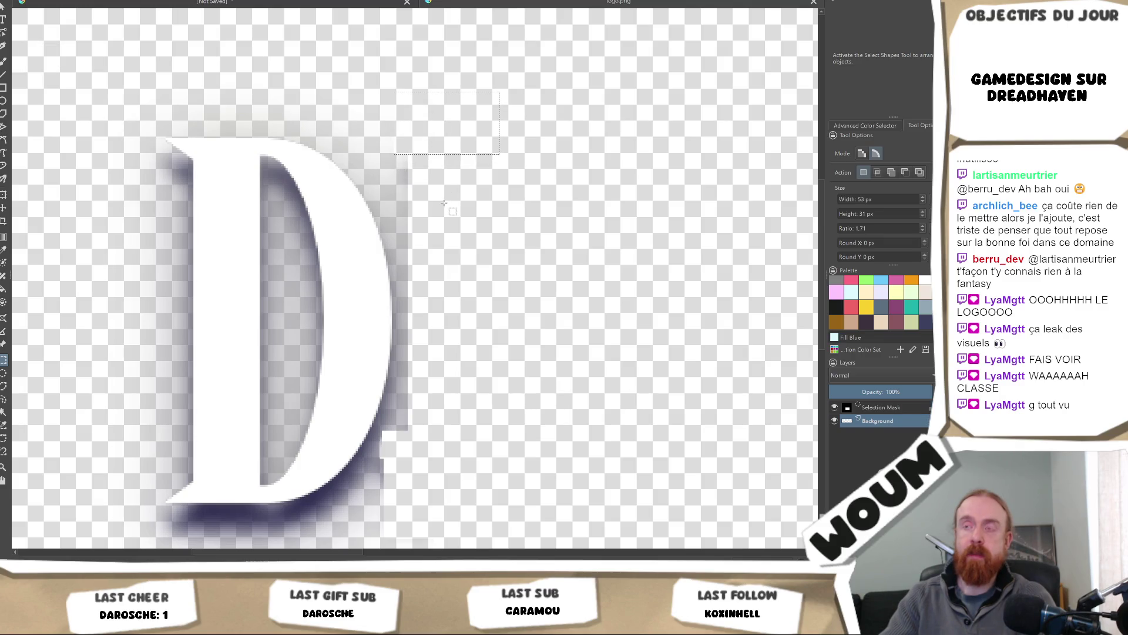
click(455, 192)
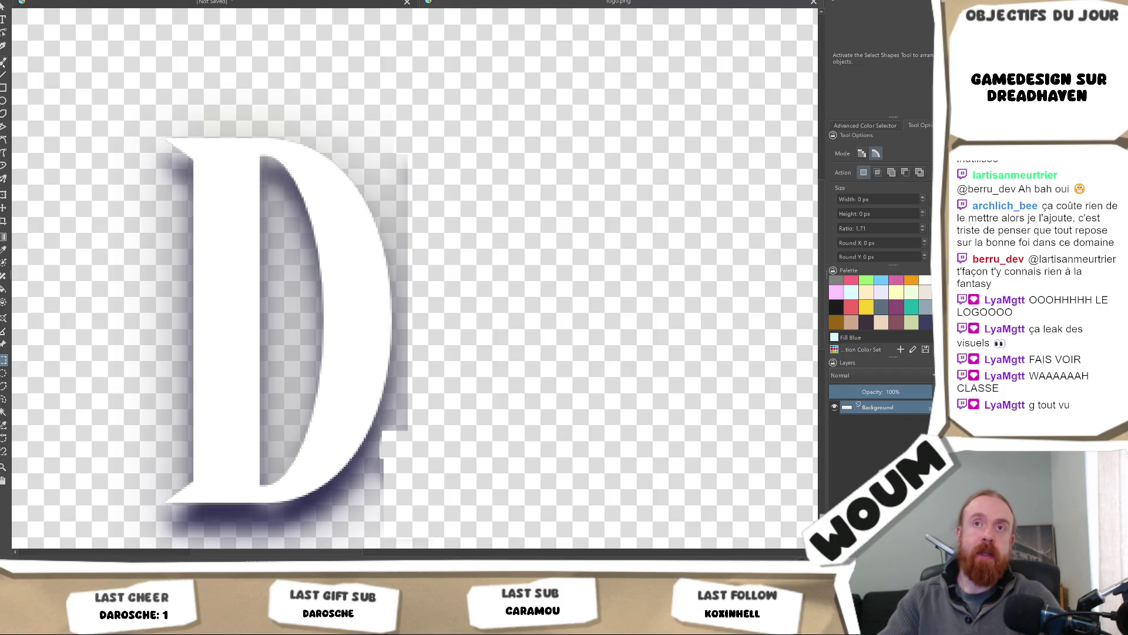
key(b)
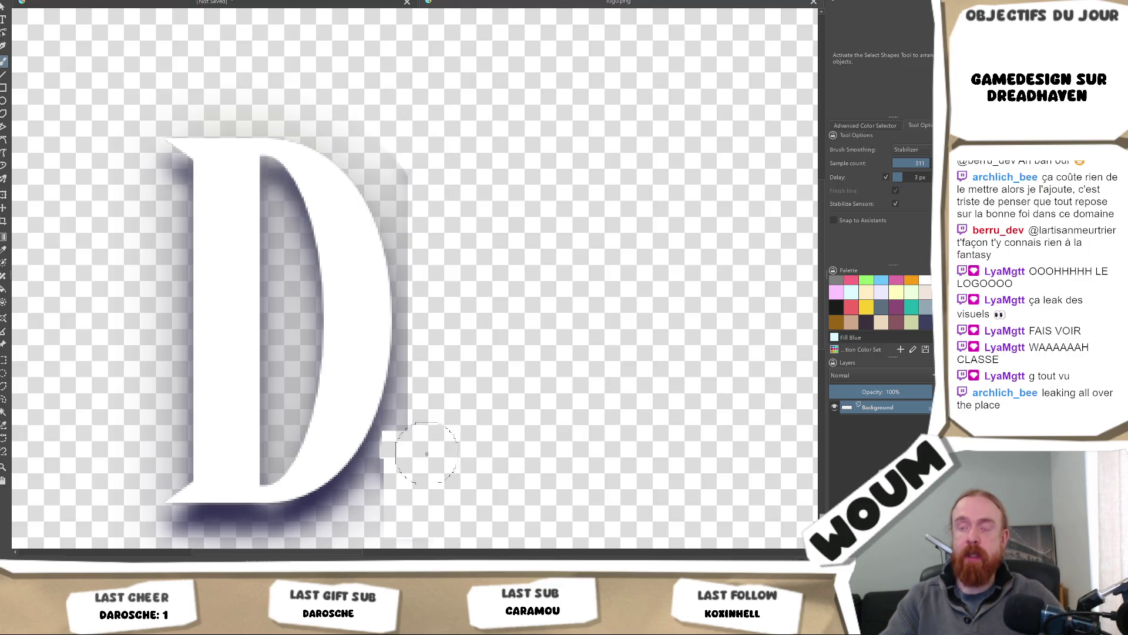
scroll(440, 471, down, 2)
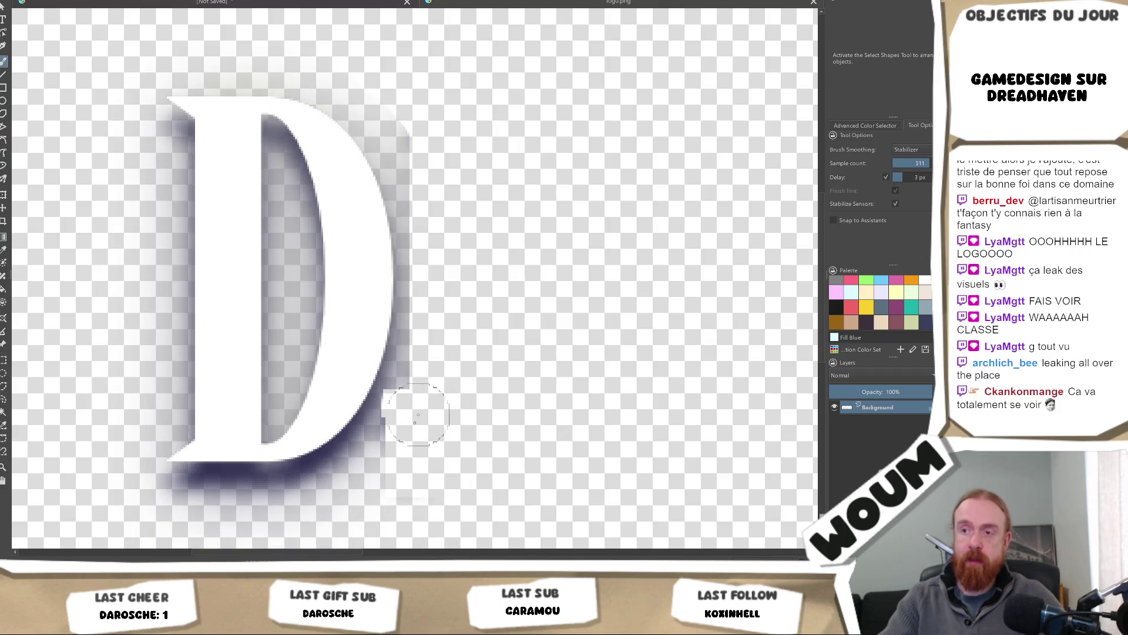
Brush over the stepped shadow remnants below and right of the D.
drag(405, 447, 253, 532)
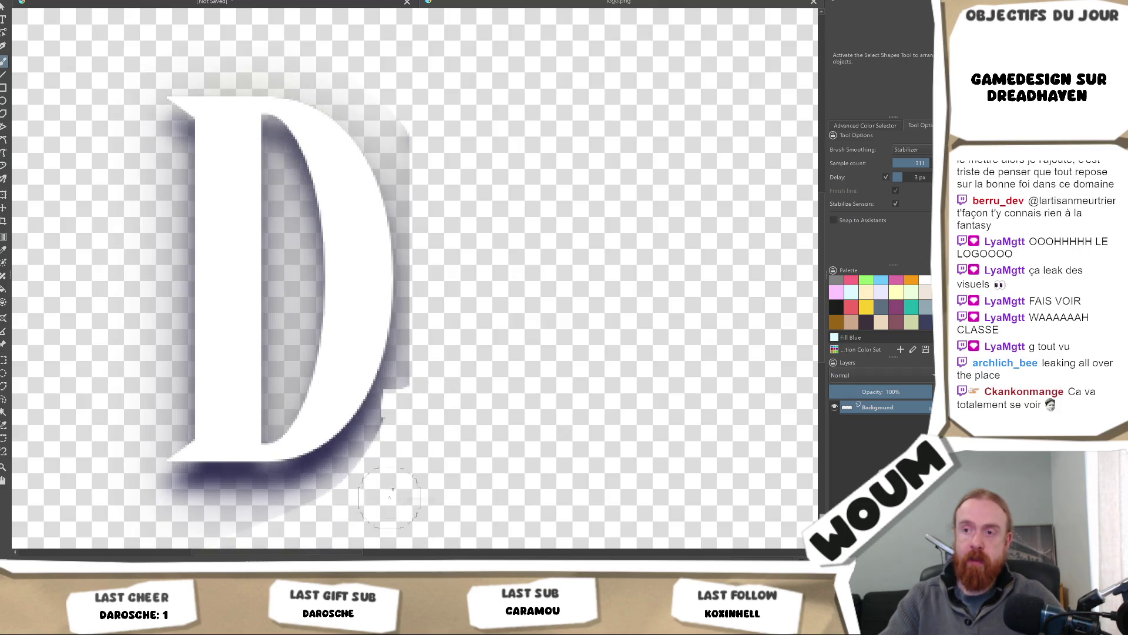
mouse_move(413, 425)
mouse_down()
mouse_move(449, 396)
mouse_move(471, 260)
mouse_up()
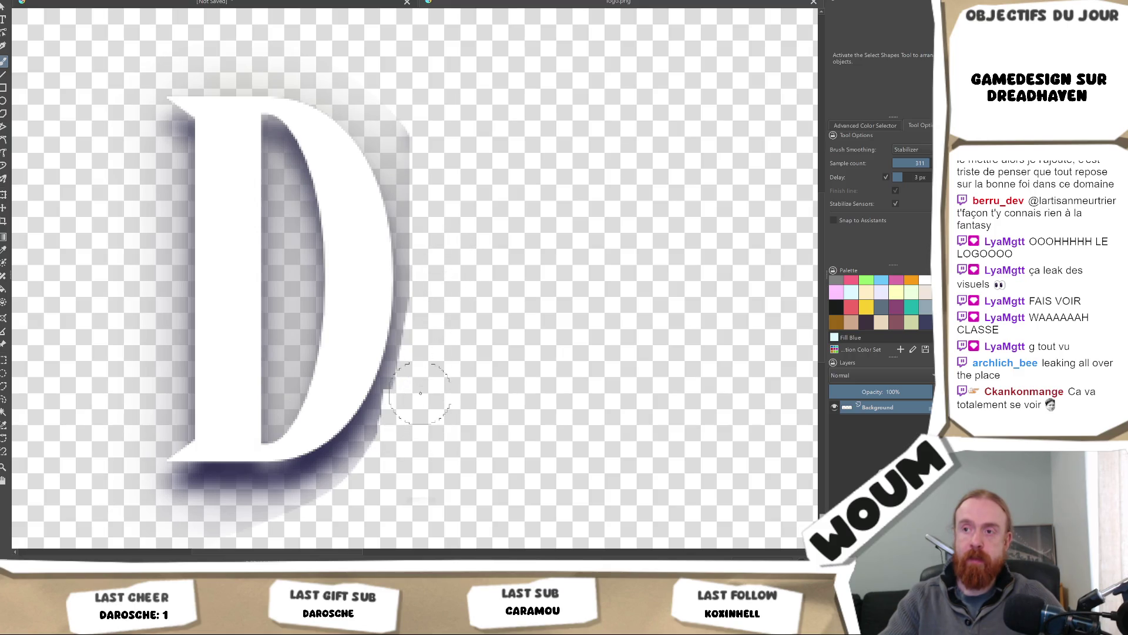
drag(404, 444, 217, 543)
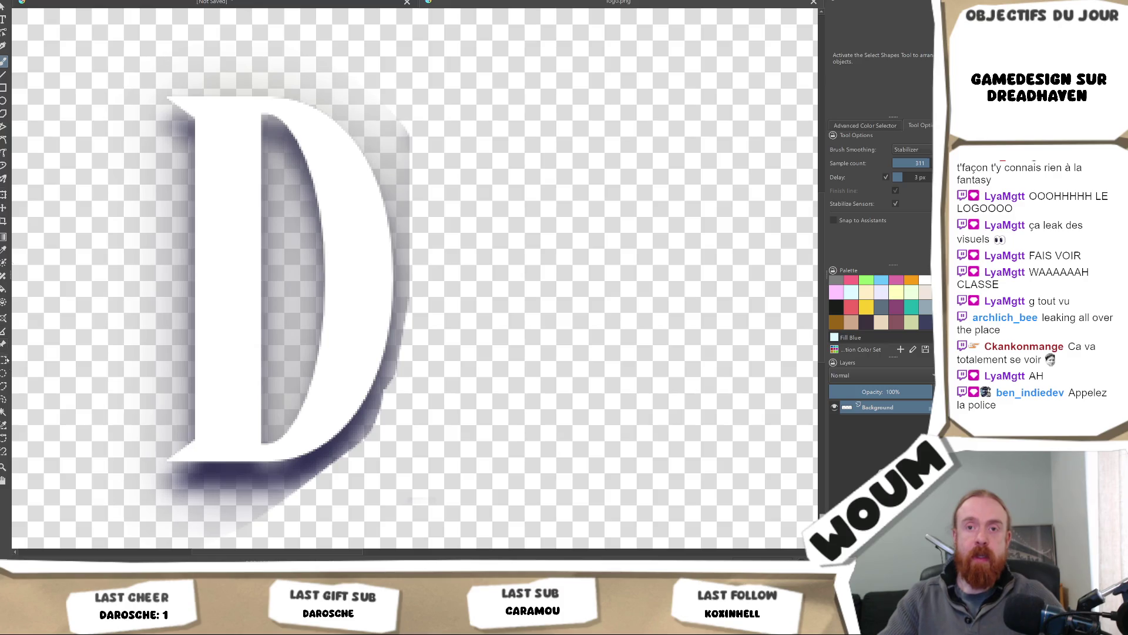
click(3, 412)
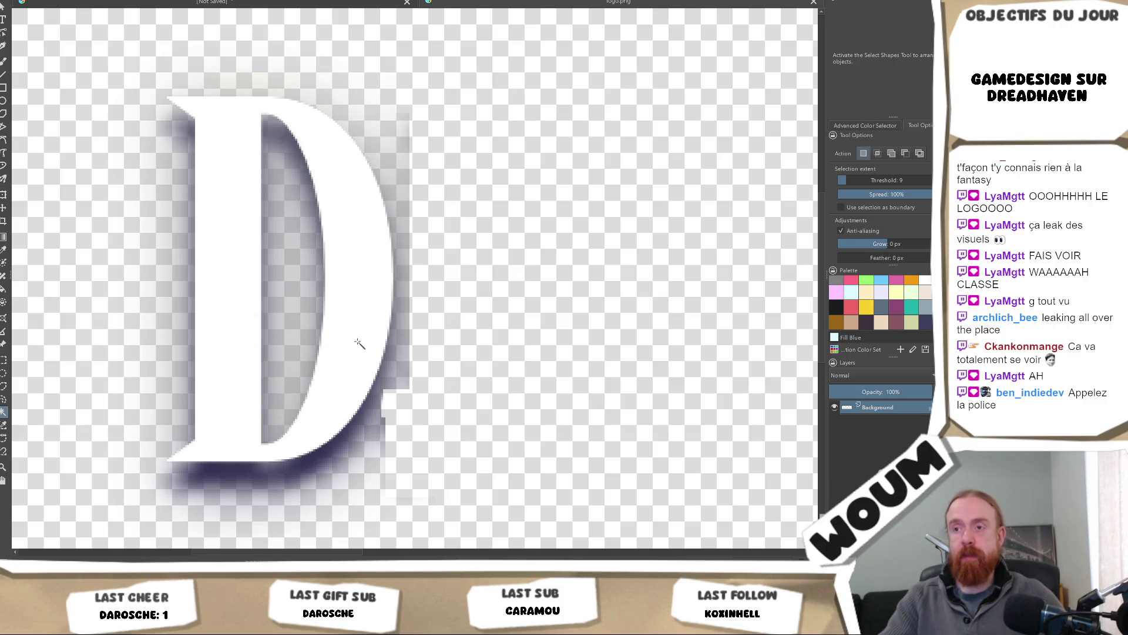
Select the D, zoom in on its lower-right shadow, and adjust the toolbox tools.
click(358, 336)
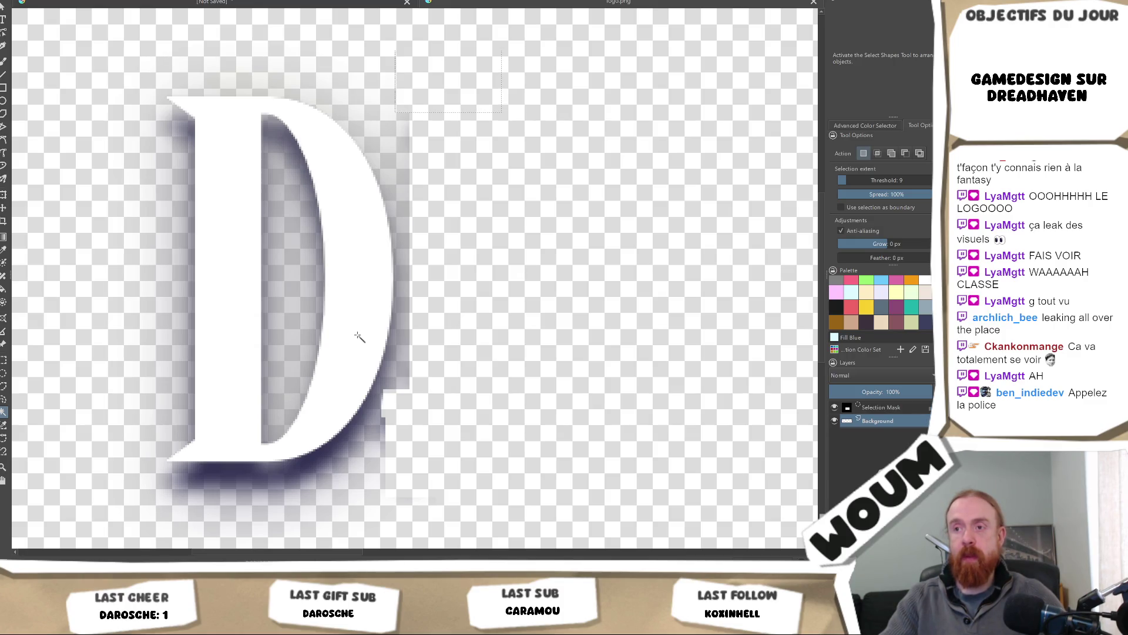
scroll(364, 329, up, 5)
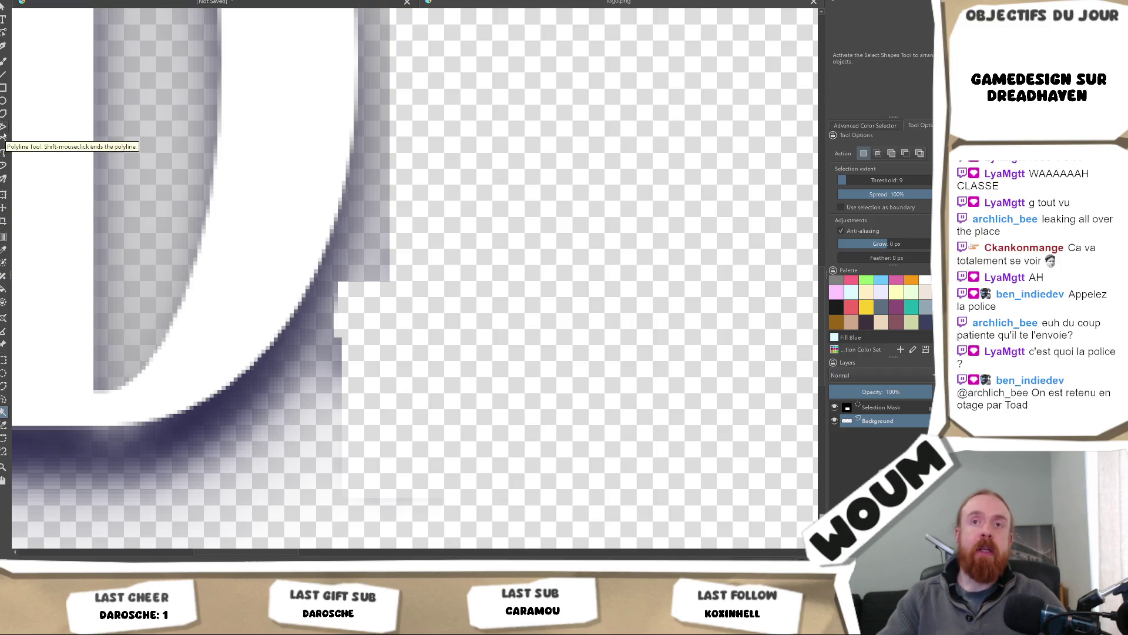
drag(109, 202, 219, 239)
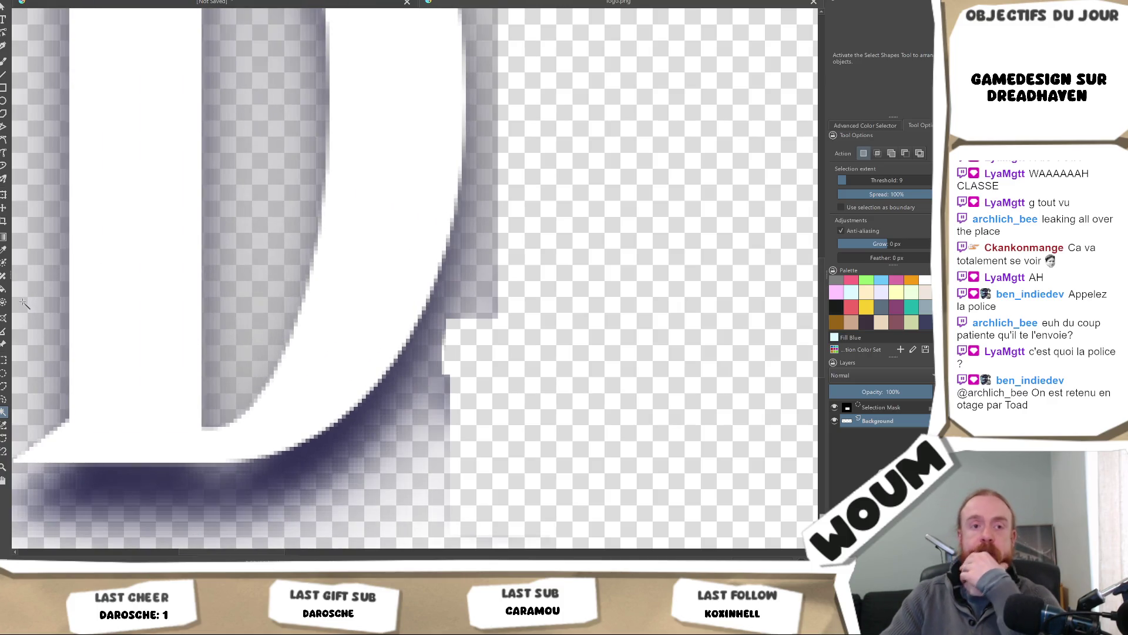
right_click(4, 261)
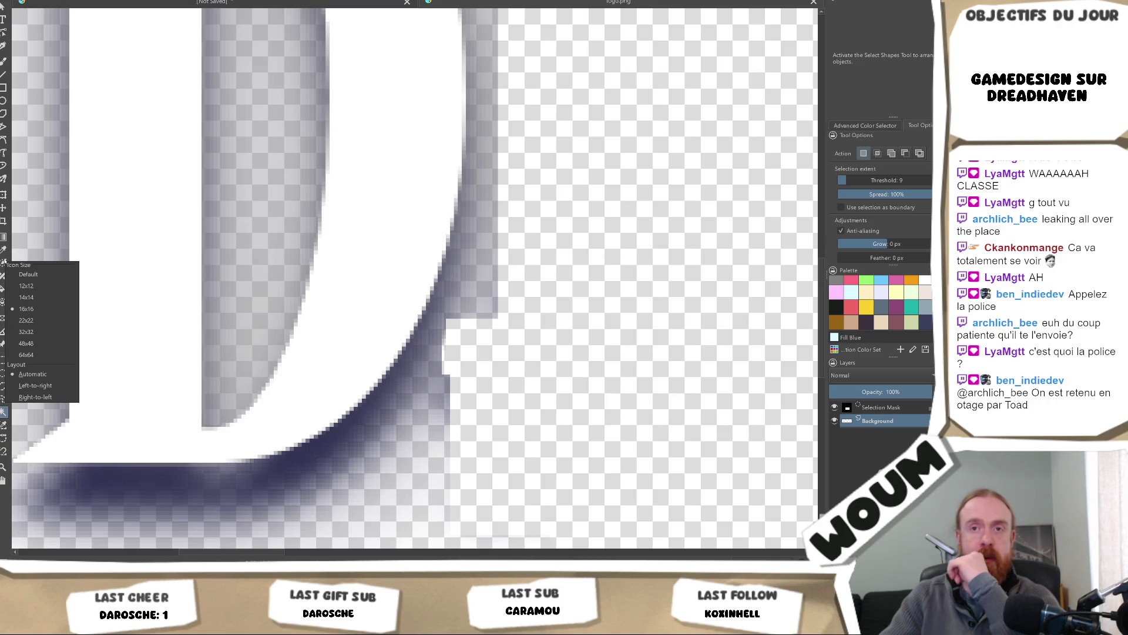
click(5, 261)
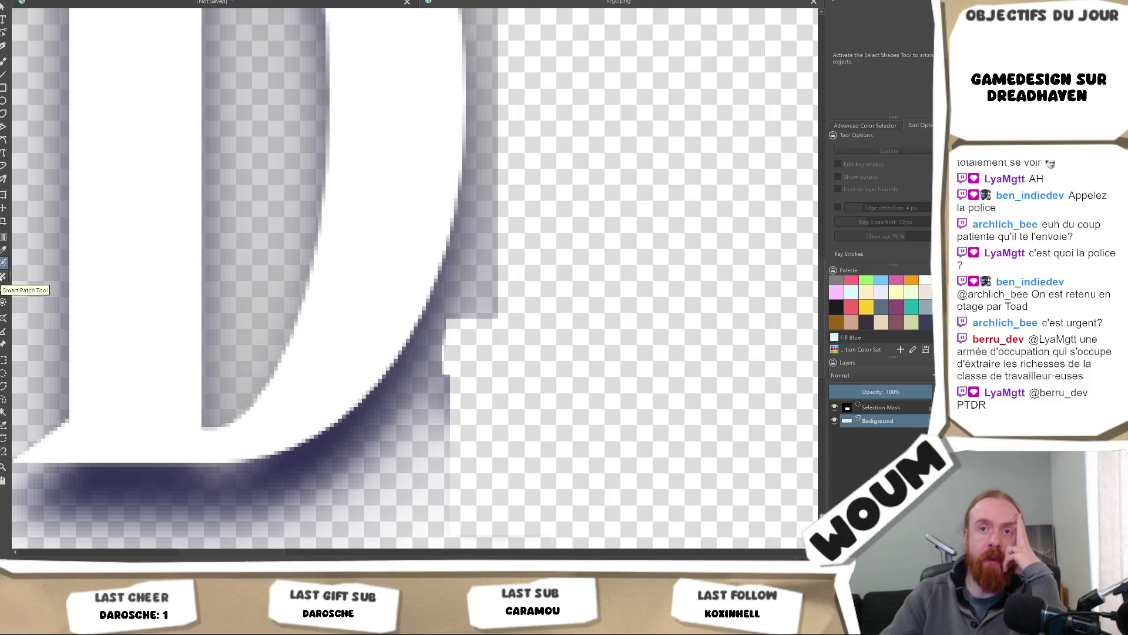
Smart-patch the notch, stray spots and lower edge of the D's lower-right shadow.
click(3, 275)
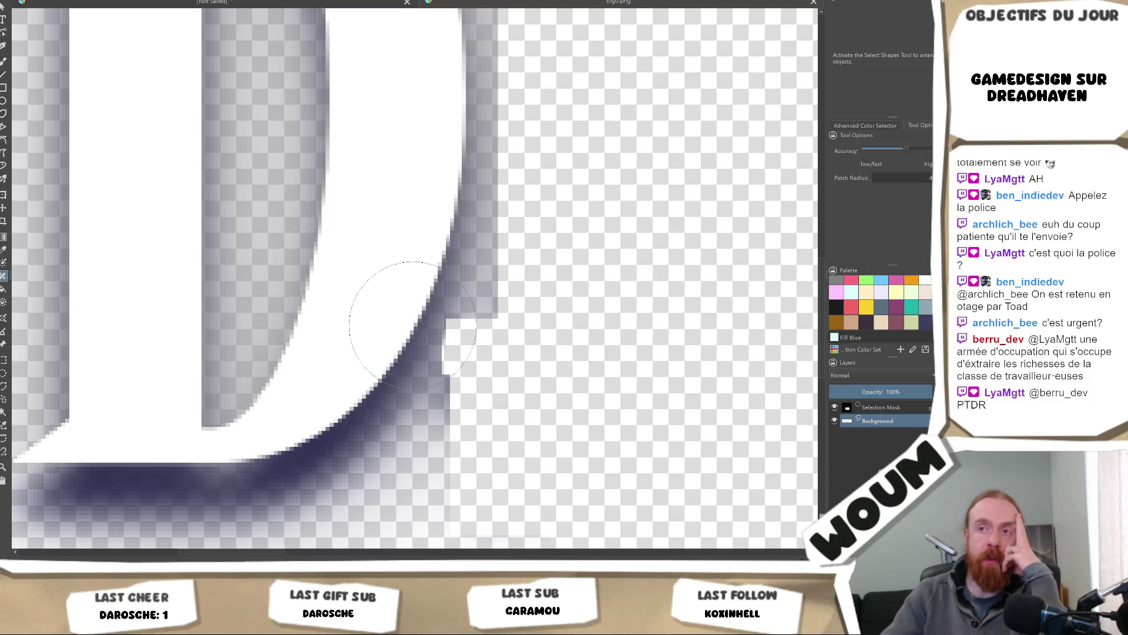
drag(431, 320, 438, 379)
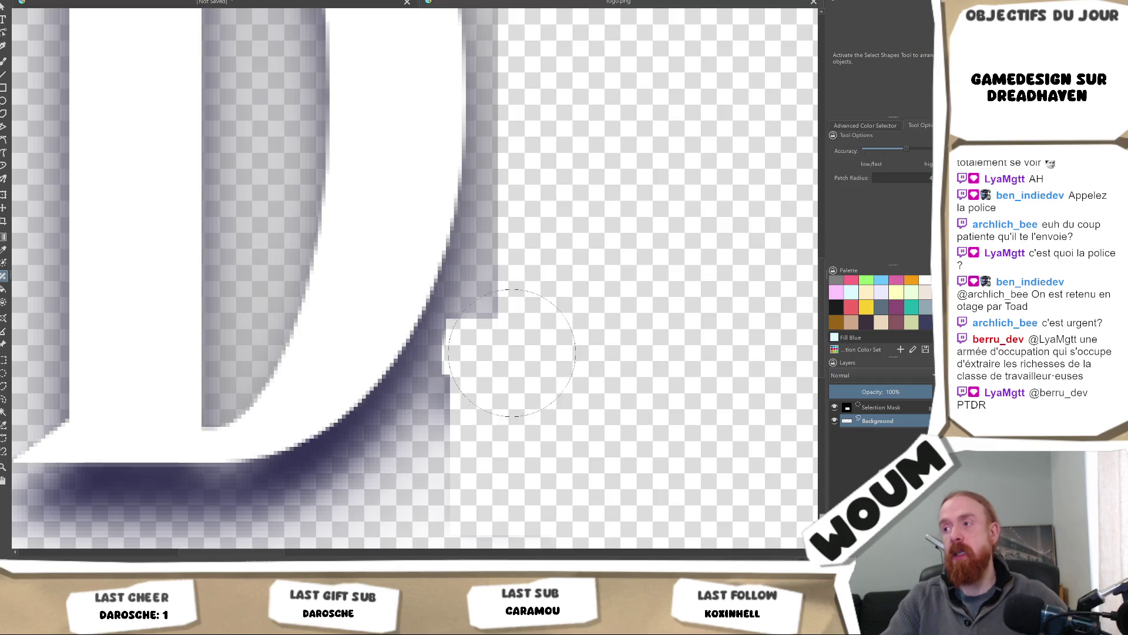
click(491, 328)
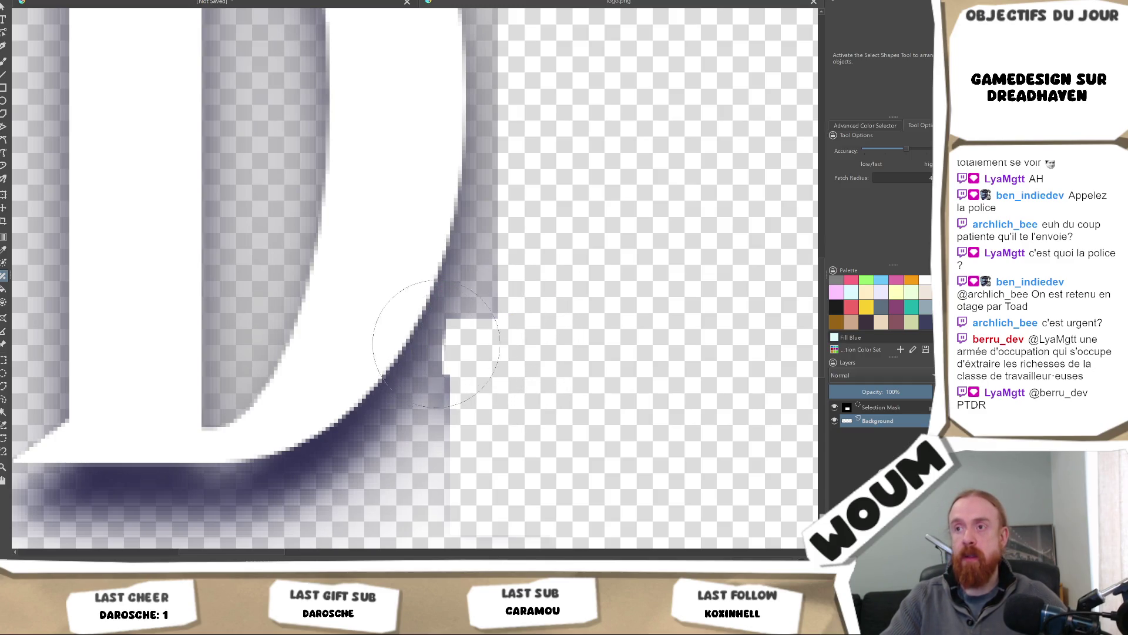
scroll(510, 188, up, 2)
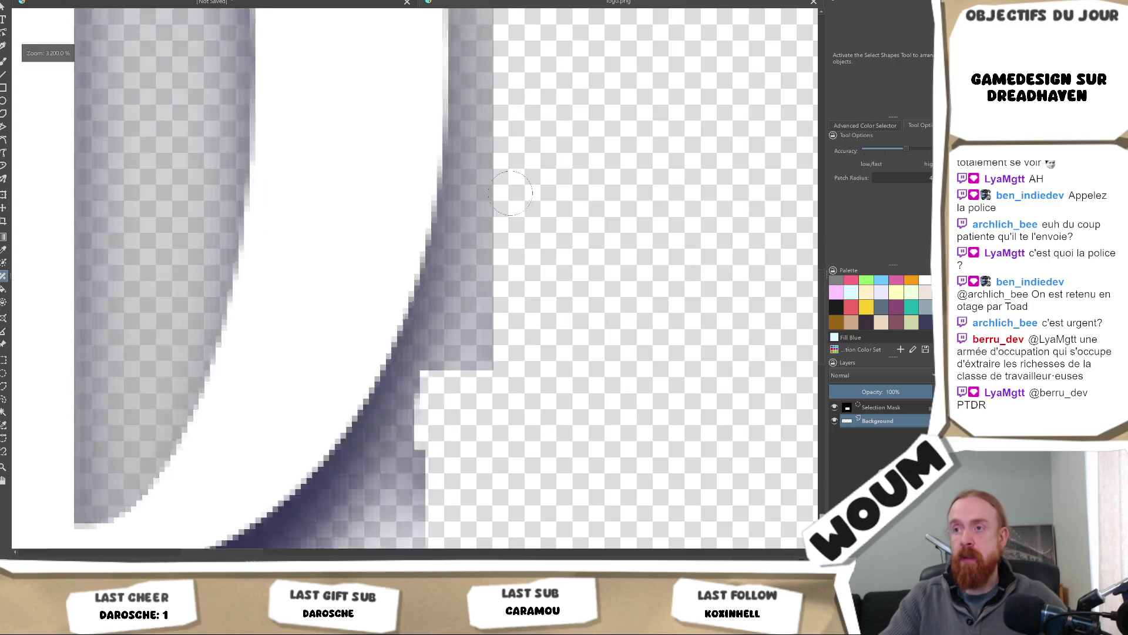
click(374, 452)
mouse_move(382, 471)
mouse_down()
mouse_move(409, 432)
mouse_move(524, 425)
mouse_move(459, 332)
mouse_move(470, 302)
mouse_up()
mouse_move(504, 461)
mouse_down()
mouse_move(355, 470)
mouse_move(329, 506)
mouse_up()
mouse_move(297, 396)
mouse_down()
mouse_move(382, 329)
mouse_move(364, 369)
mouse_up()
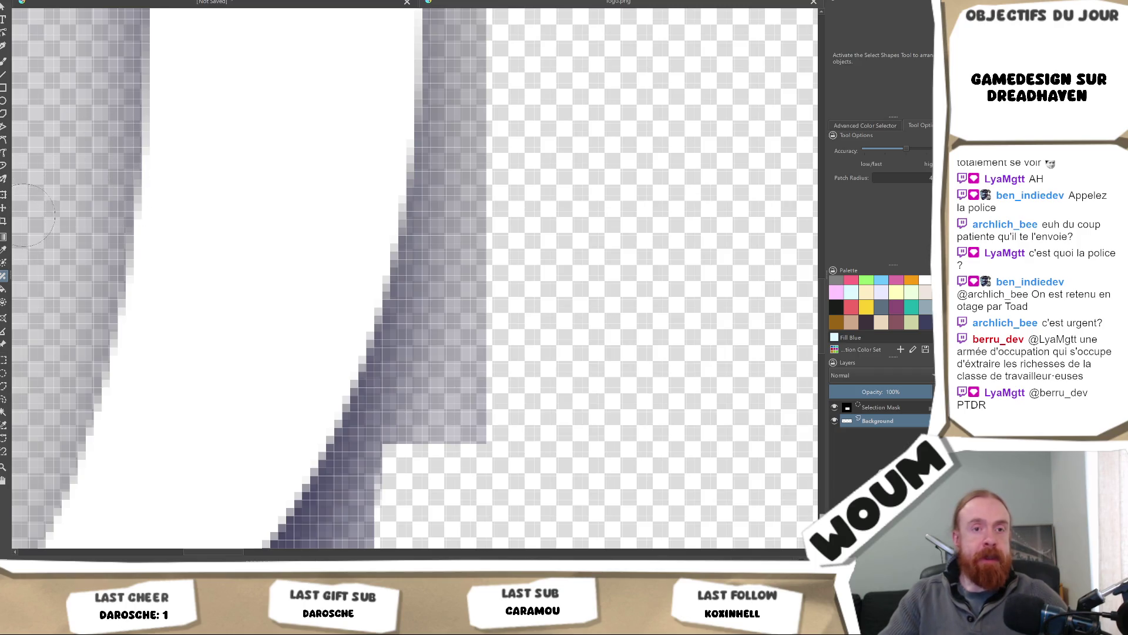
right_click(3, 278)
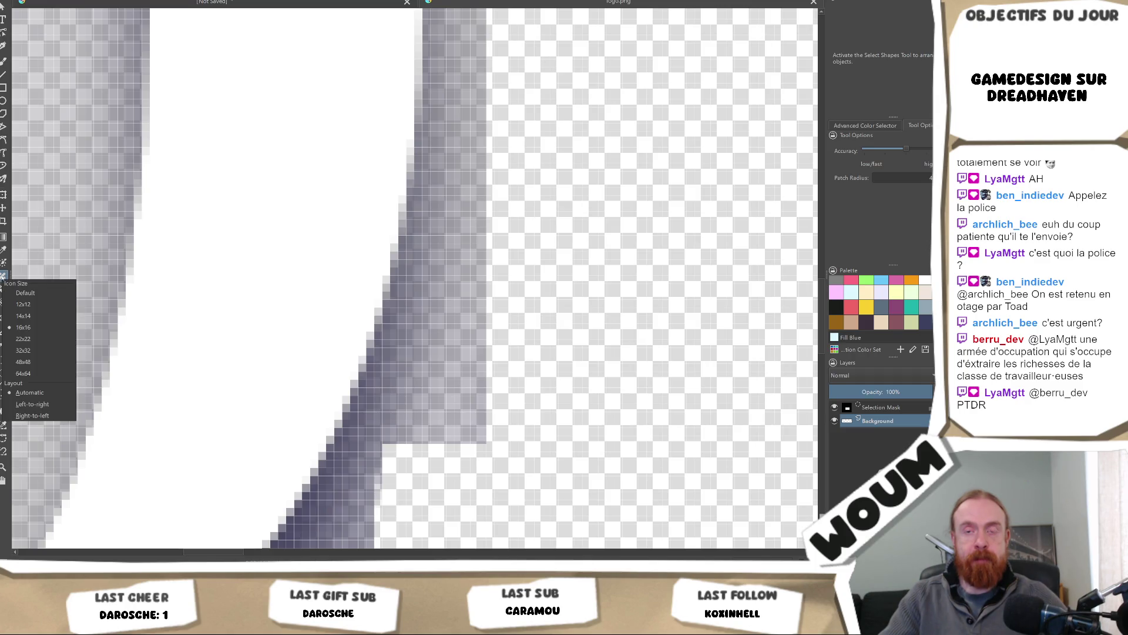
key(Escape)
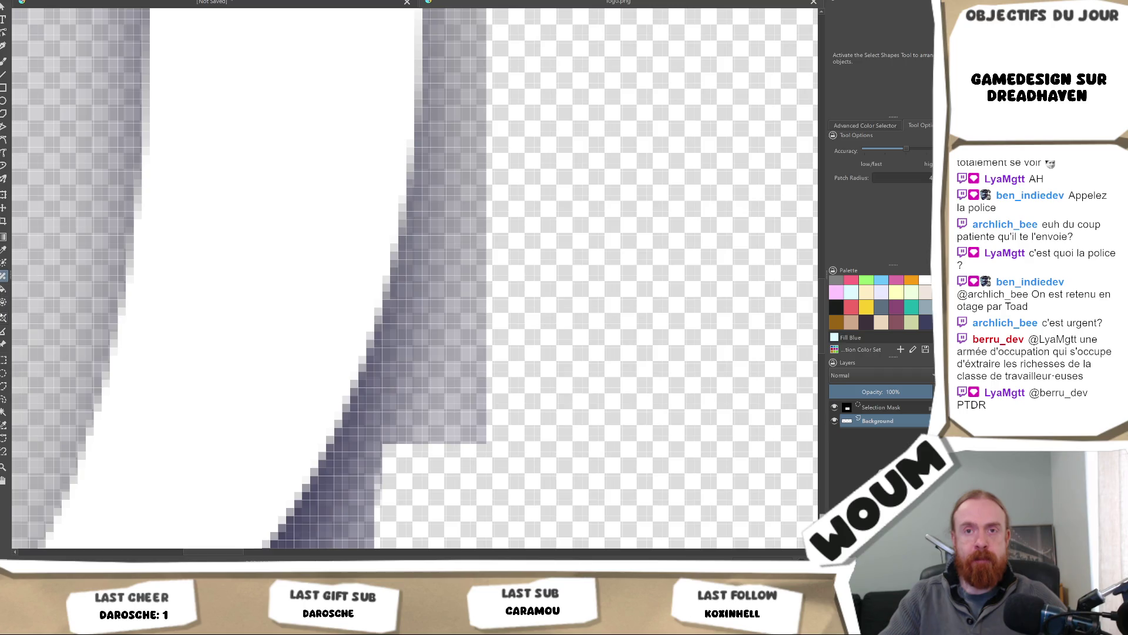
click(3, 301)
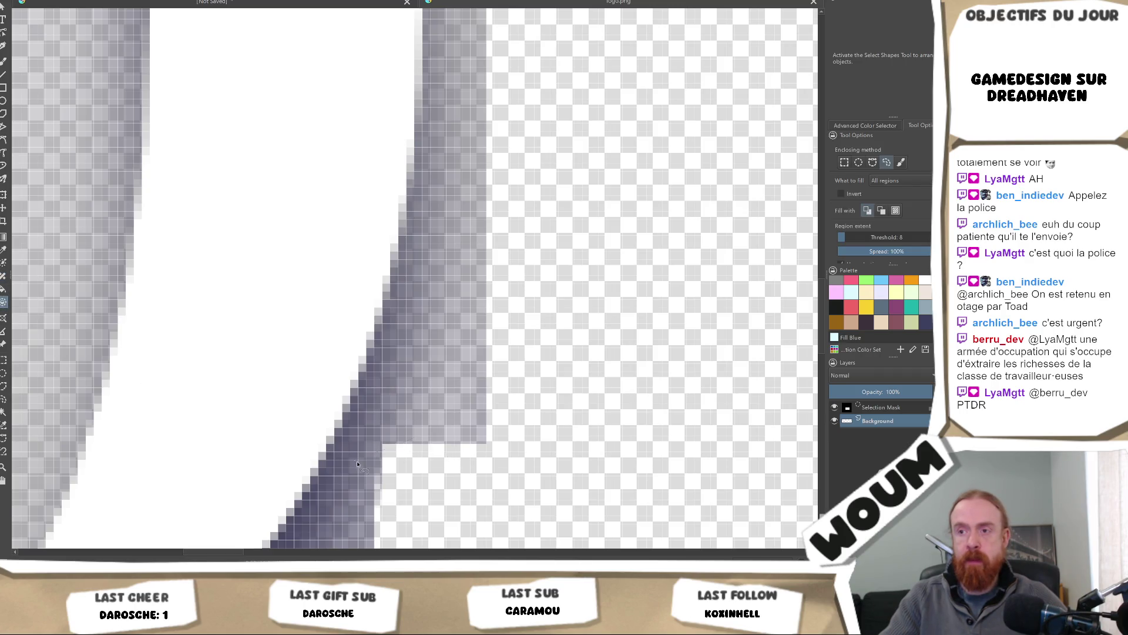
mouse_move(355, 485)
mouse_down()
mouse_move(336, 465)
mouse_move(437, 372)
mouse_up()
click(3, 317)
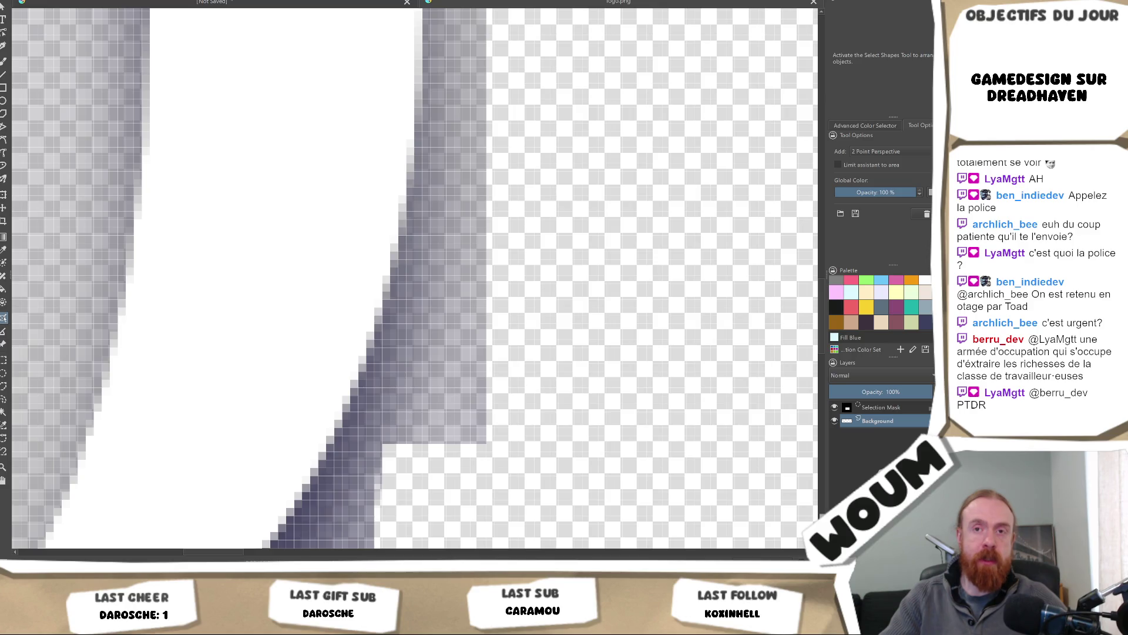
click(411, 413)
click(658, 328)
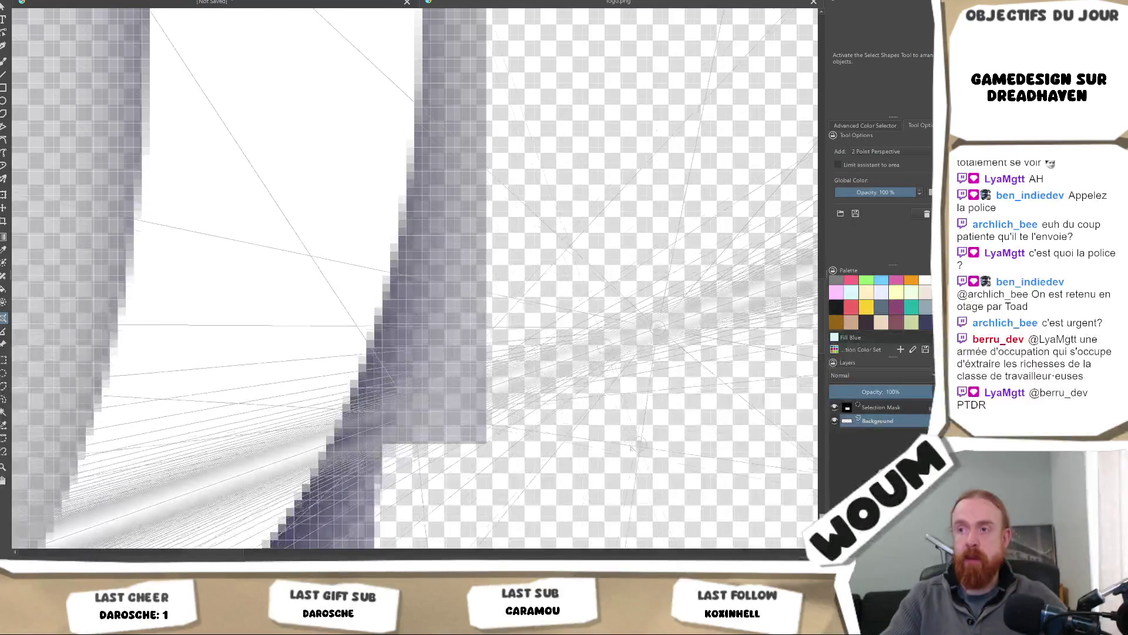
click(563, 361)
scroll(634, 378, down, 2)
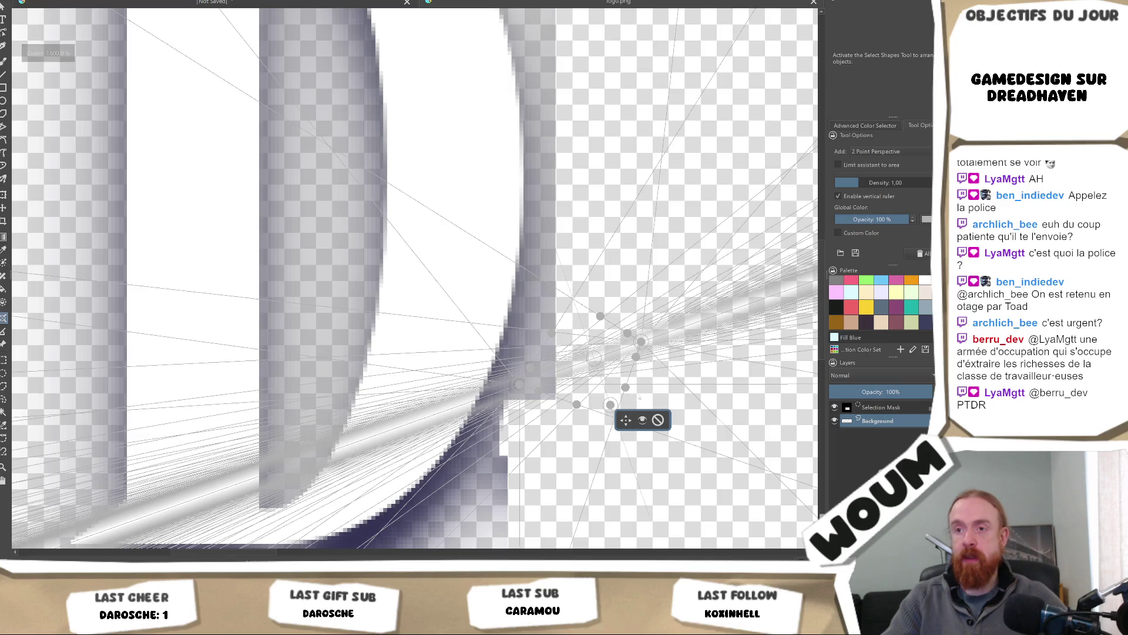
scroll(634, 378, down, 3)
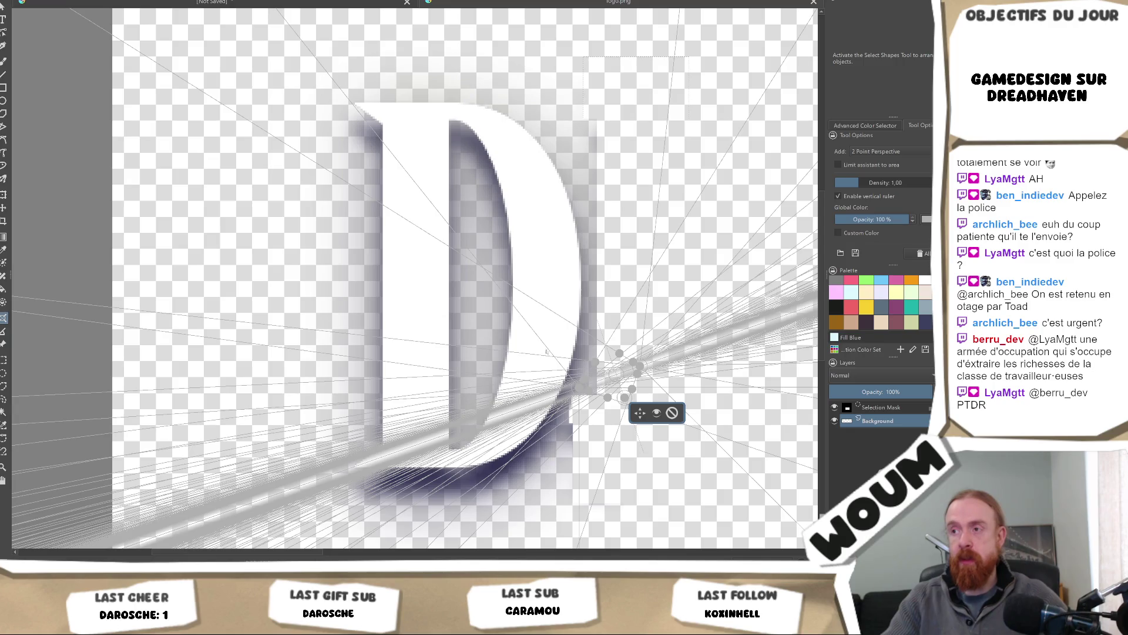
click(673, 414)
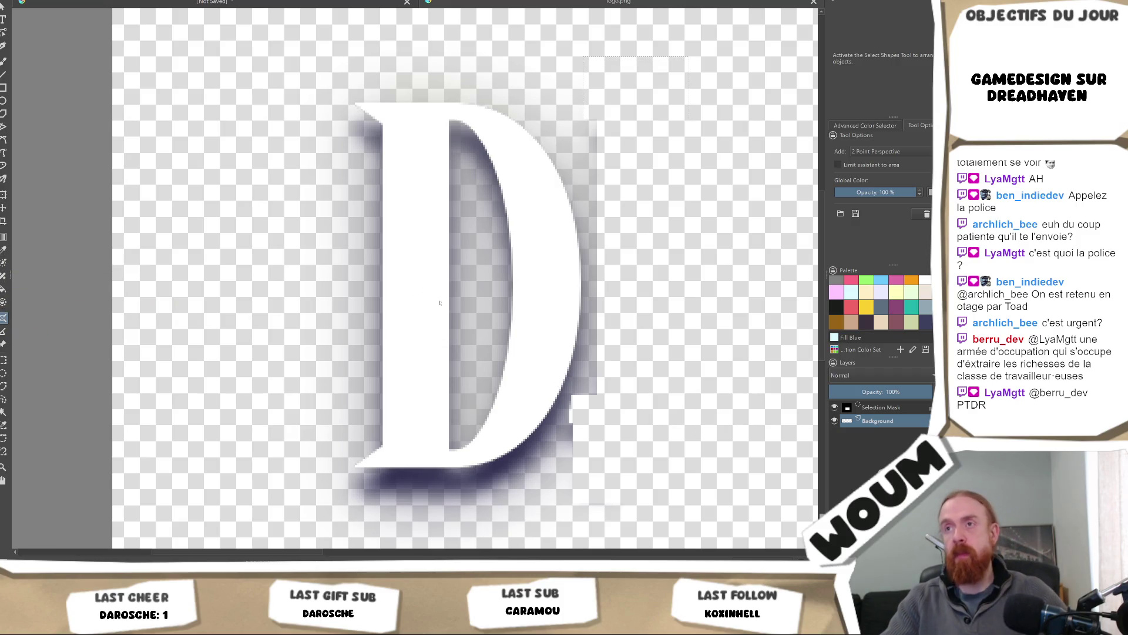
Zoom out and select the whole D canvas with Ctrl+A.
key(minus)
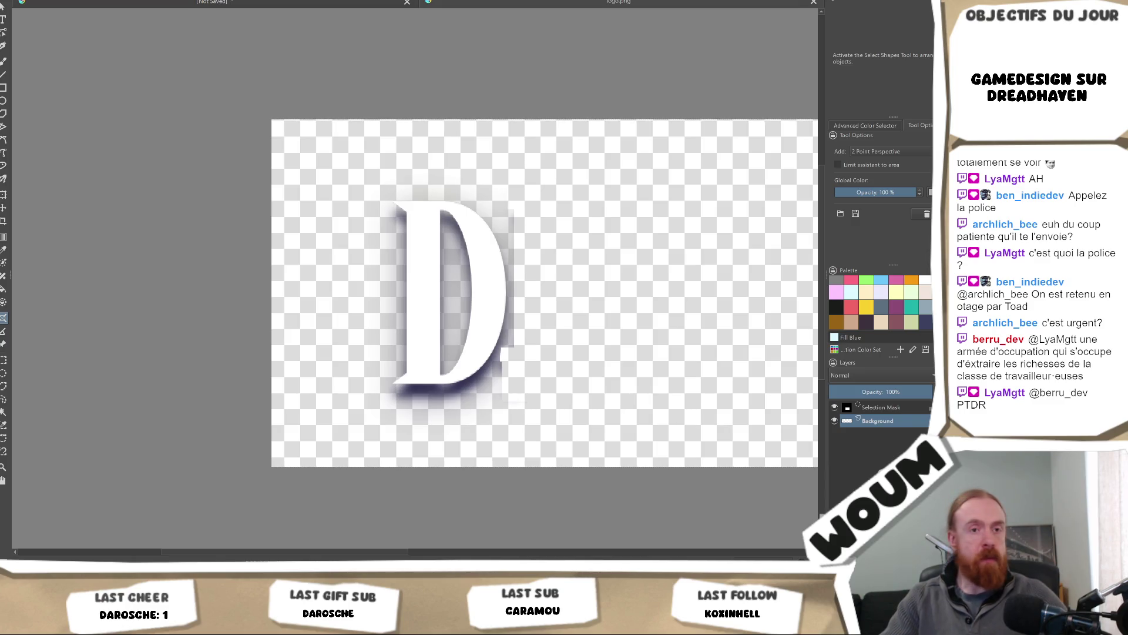
key(ctrl+a)
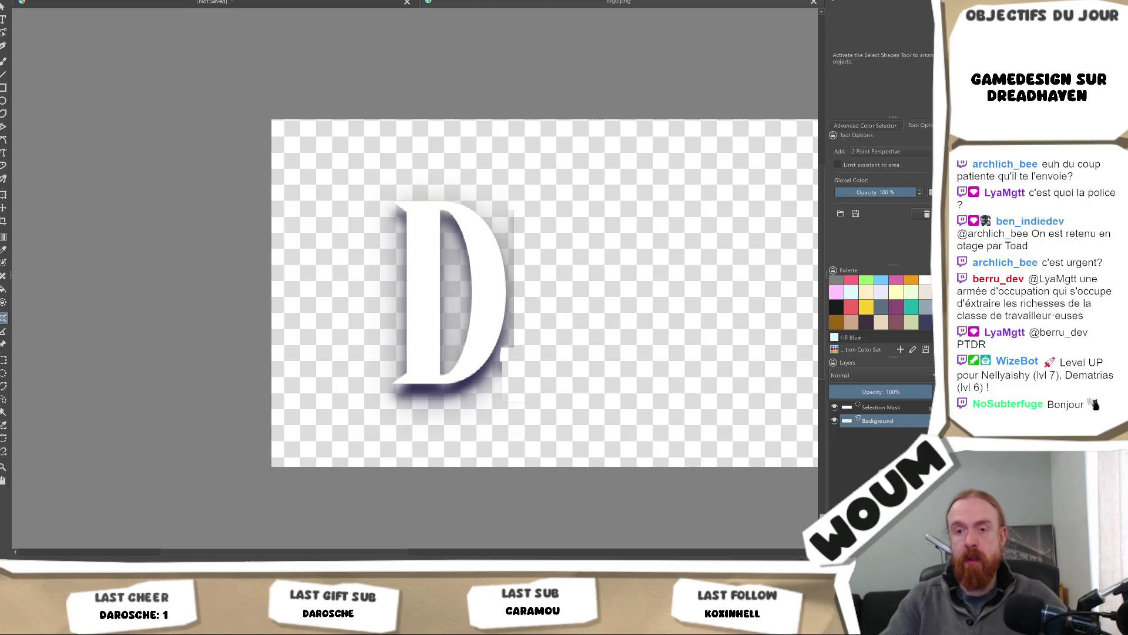
click(76, 508)
scroll(583, 436, up, 2)
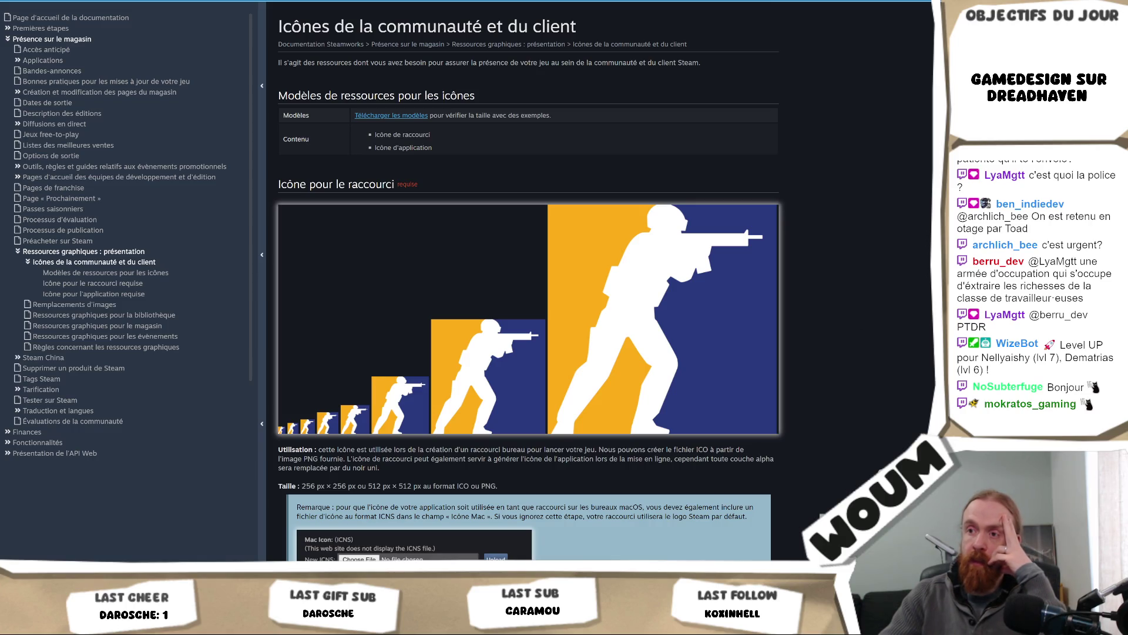
key(alt+Tab)
key(alt+f)
key(n)
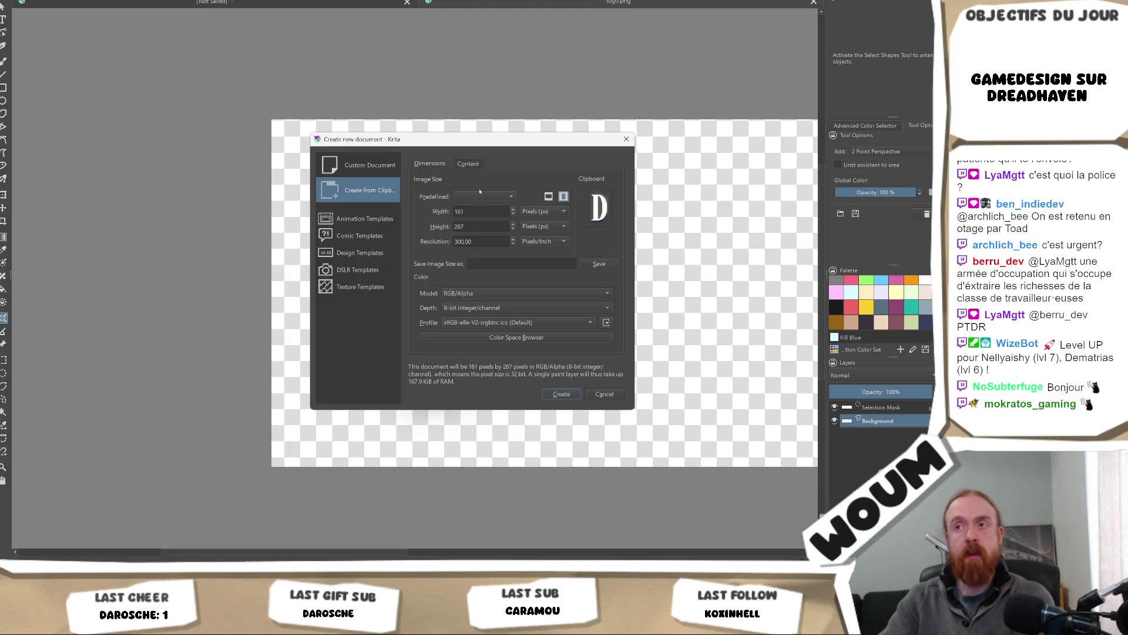
Create a 512-px-wide document from the clipboard D, then paste the castle artwork.
double_click(470, 211)
text(512)
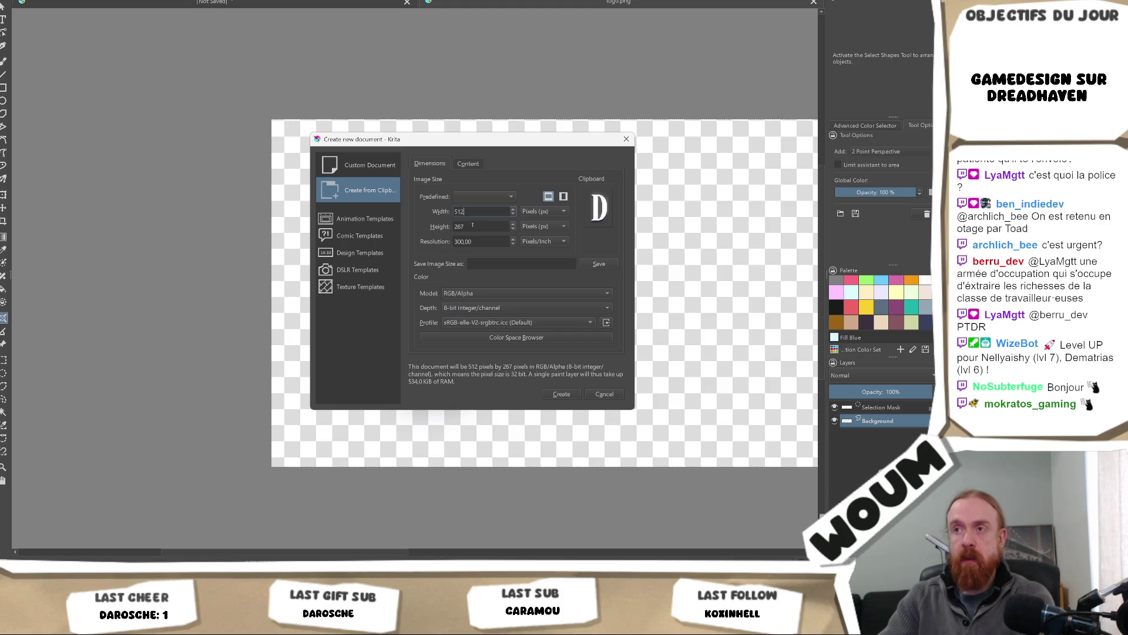
click(561, 393)
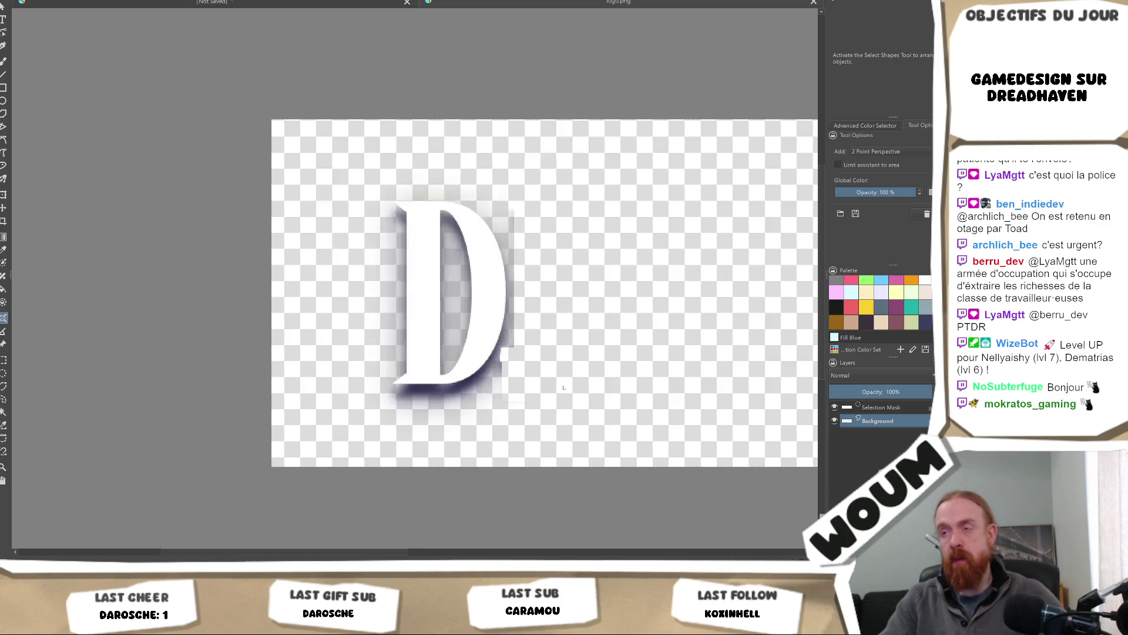
key(ctrl+v)
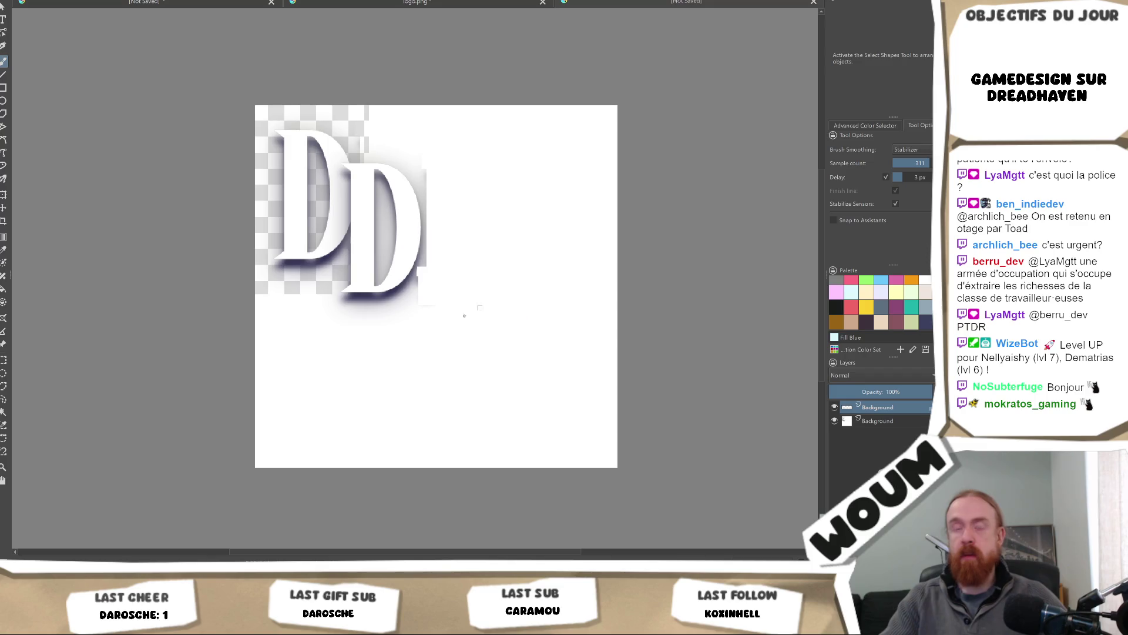
key(ctrl+z)
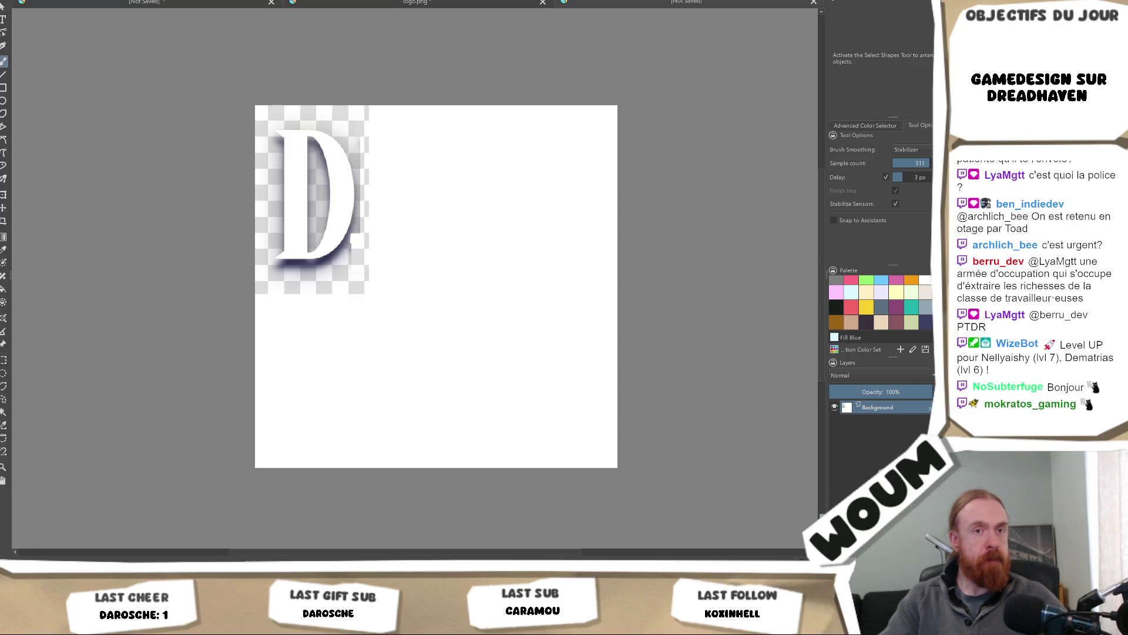
key(ctrl+v)
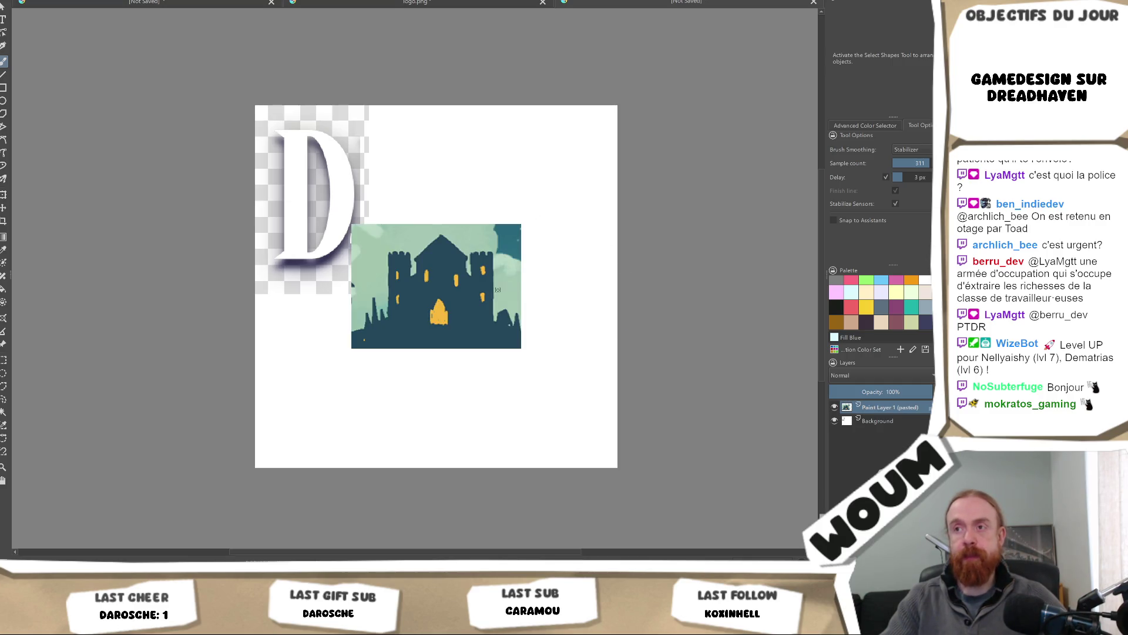
key(ctrl+z)
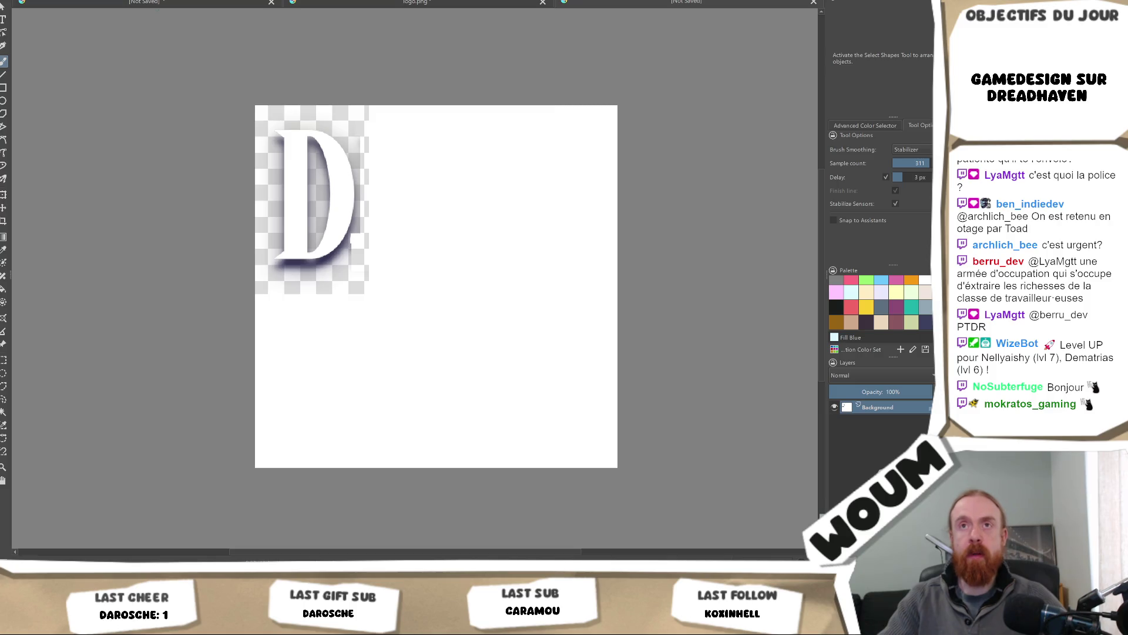
click(12, 0)
Create a new custom document sized 256×256 pixels.
click(23, 6)
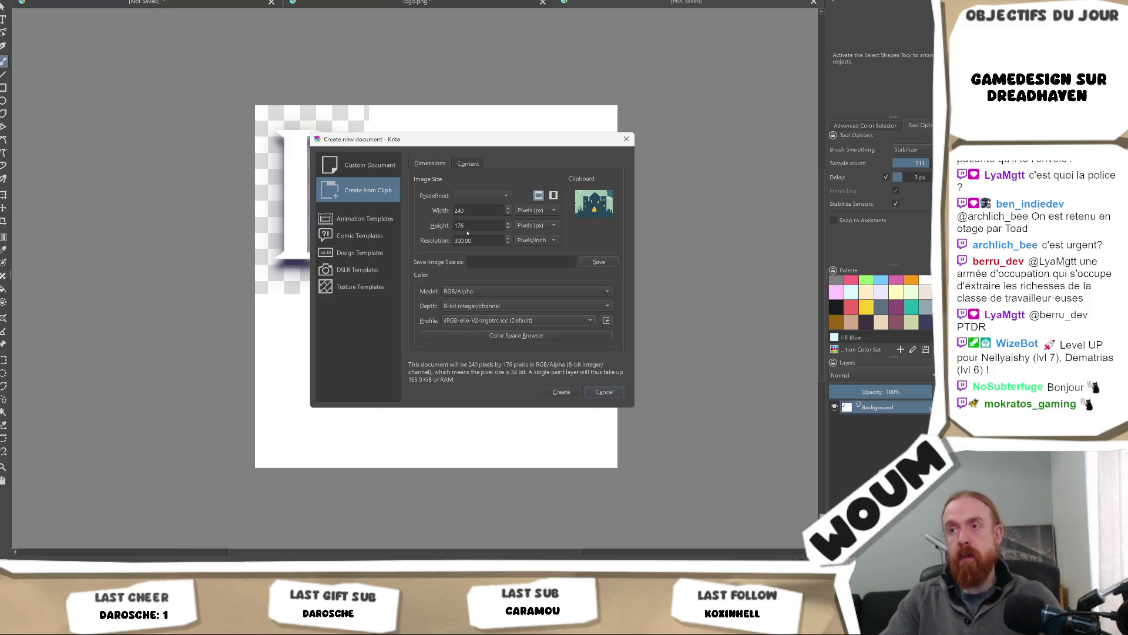
double_click(470, 211)
text(256)
key(Tab)
text(256)
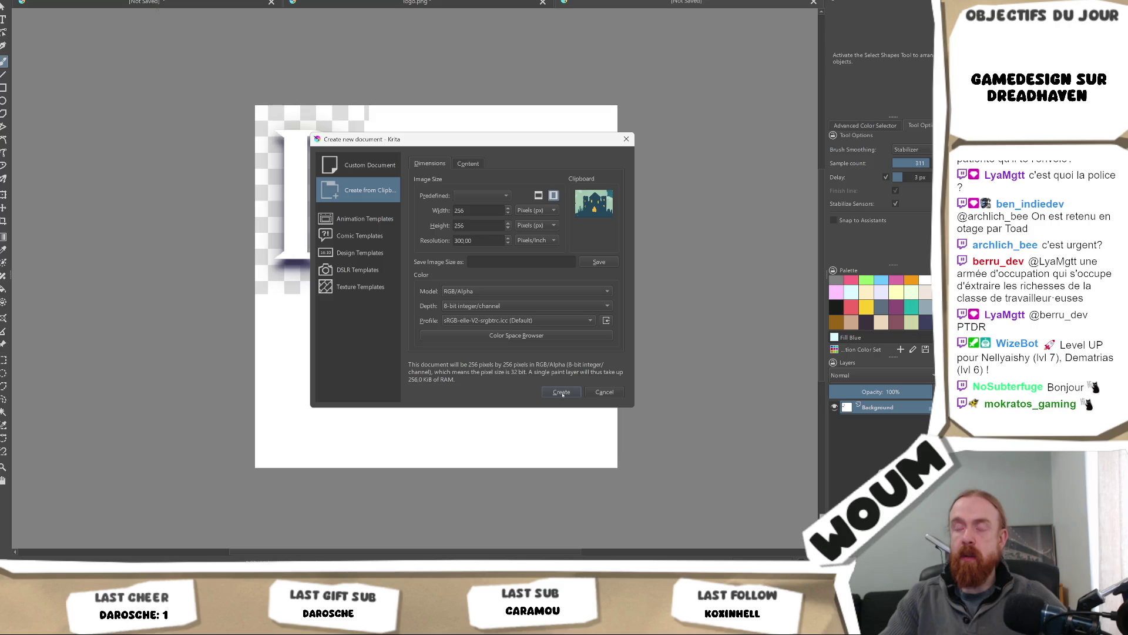
click(376, 167)
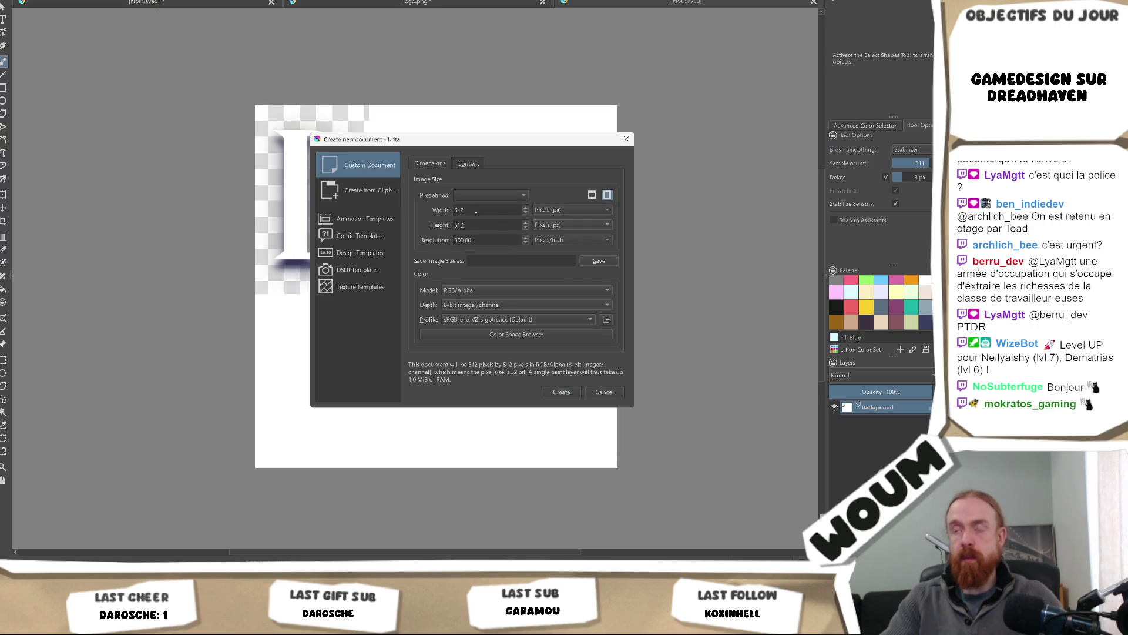
double_click(479, 209)
text(256)
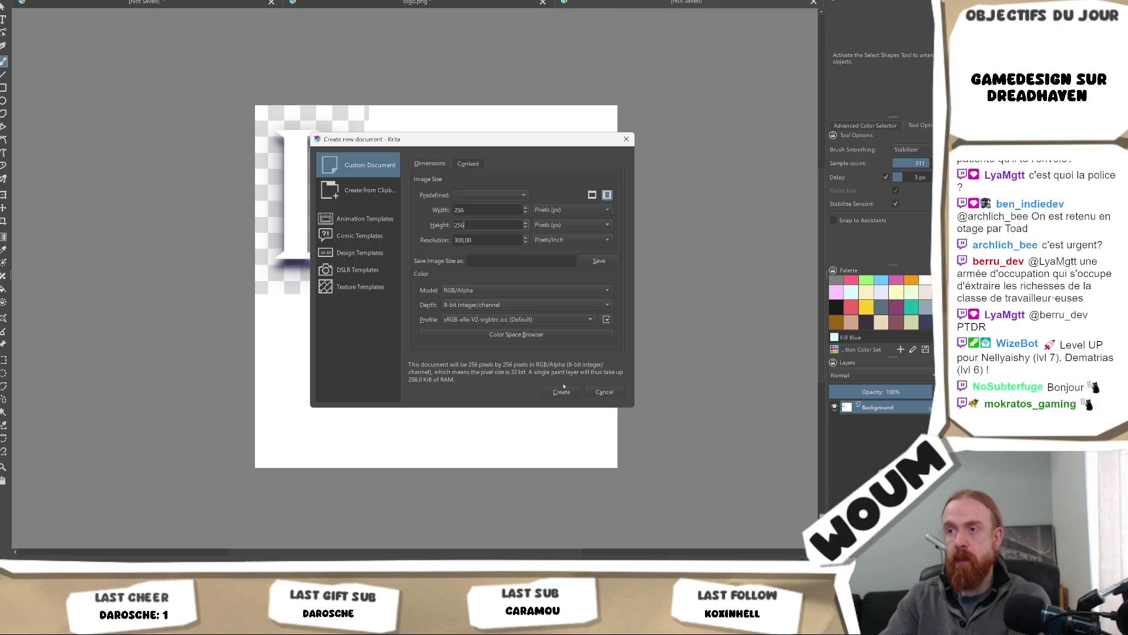
click(563, 389)
Paste the castle artwork onto the new canvas as its own layer.
scroll(529, 323, down, 3)
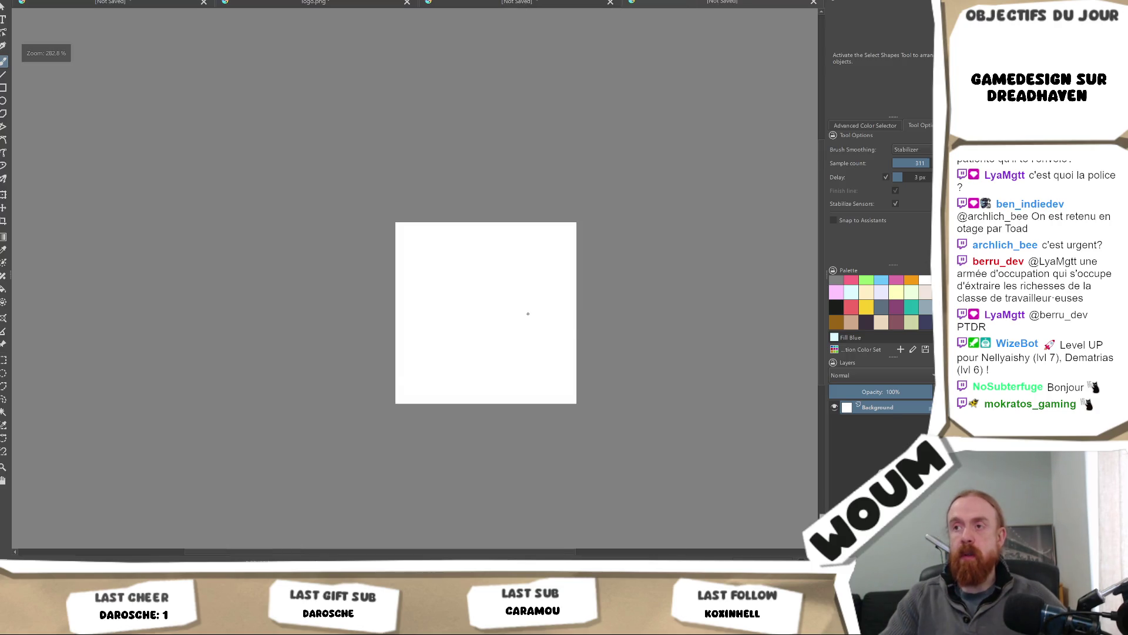
key(ctrl+v)
key(ctrl+z)
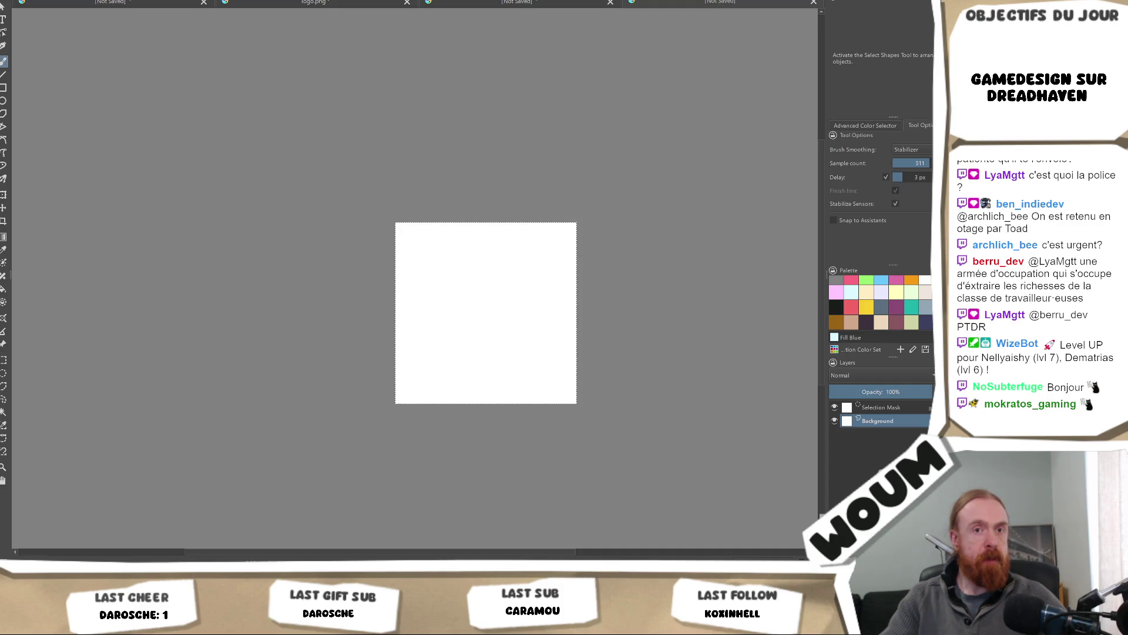
key(ctrl+v)
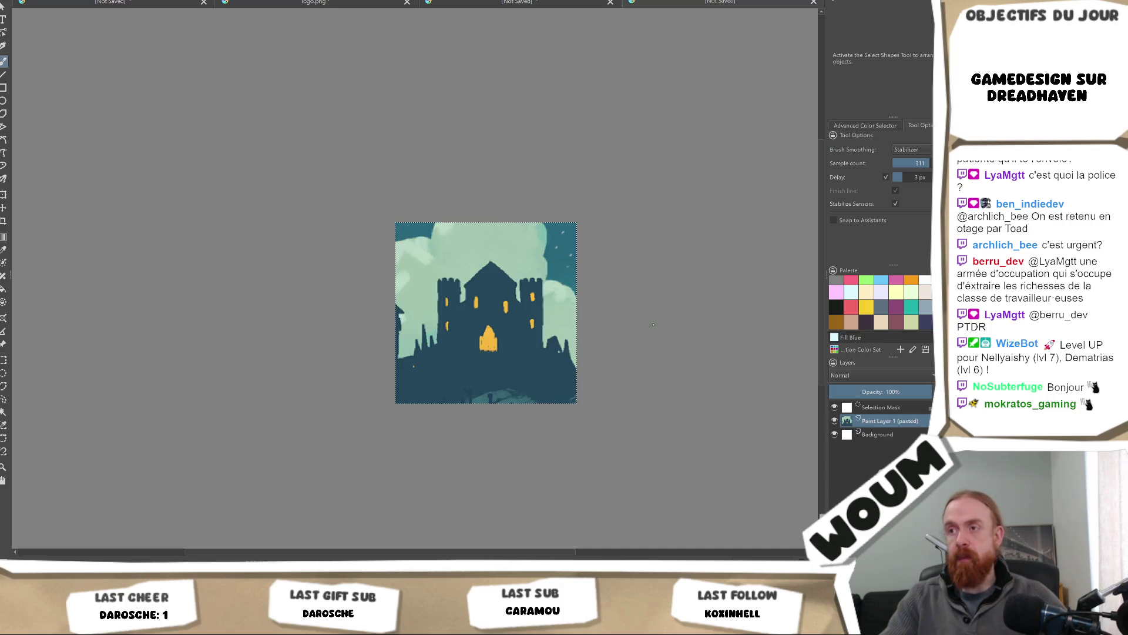